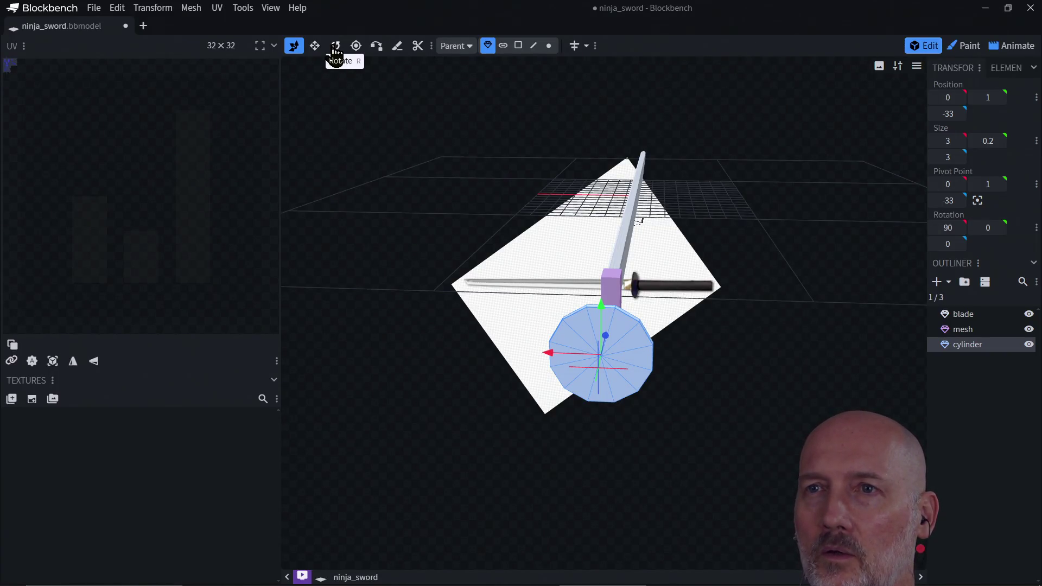
# - Stretch the guard cylinder along Z from 3 to 5, making a 3 × 0.2 × 5 oval tsuba
pyautogui.click(335, 46)
pyautogui.click(313, 48)
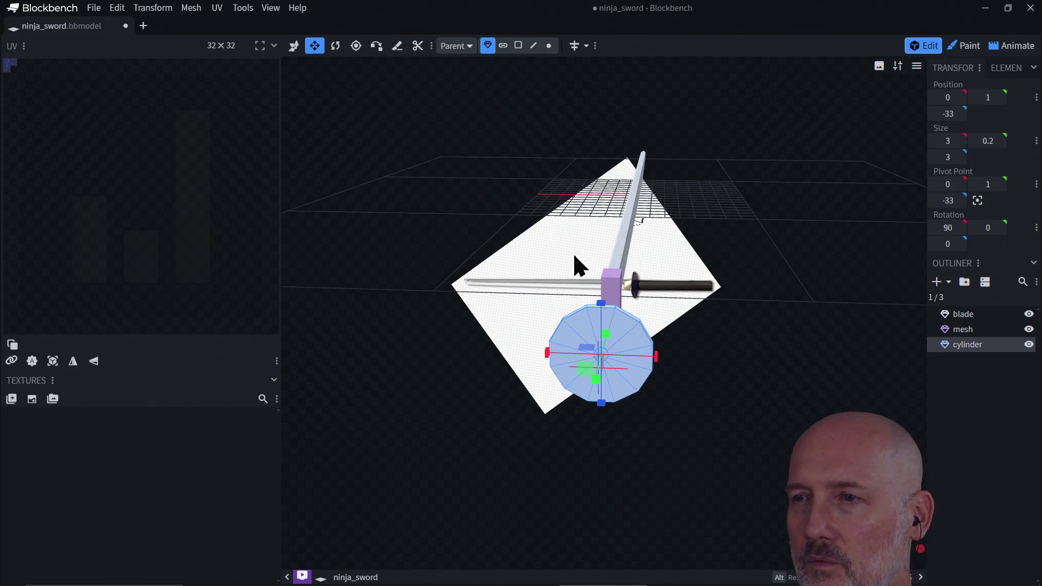
pyautogui.moveTo(601, 306); pyautogui.dragTo(602, 279)
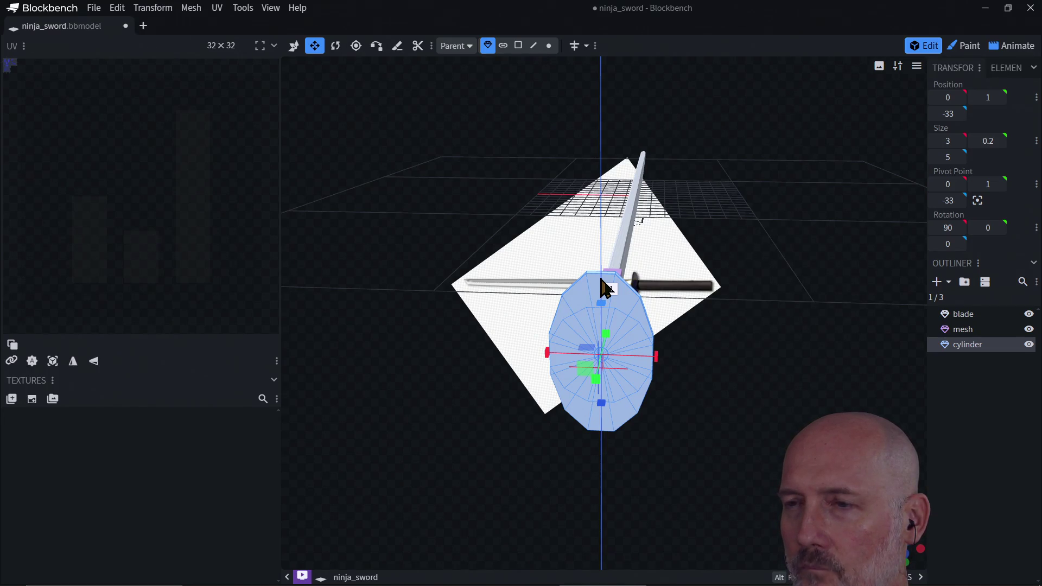
pyautogui.moveTo(601, 279); pyautogui.dragTo(601, 279)
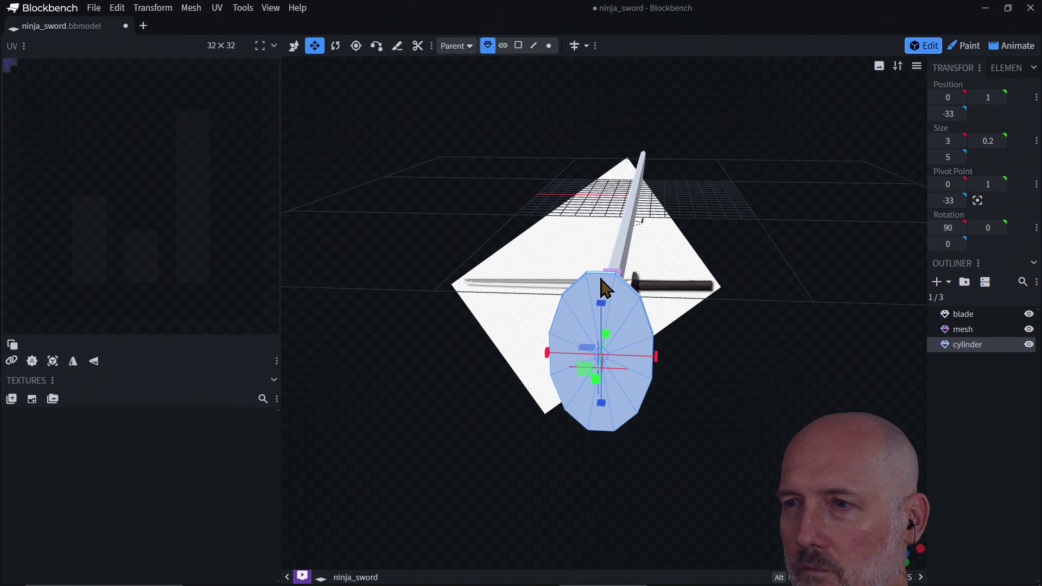
pyautogui.moveTo(519, 401)
pyautogui.mouseDown()
pyautogui.moveTo(534, 498)
pyautogui.moveTo(665, 474)
pyautogui.moveTo(530, 491)
pyautogui.moveTo(516, 481)
pyautogui.moveTo(628, 477)
pyautogui.mouseUp()
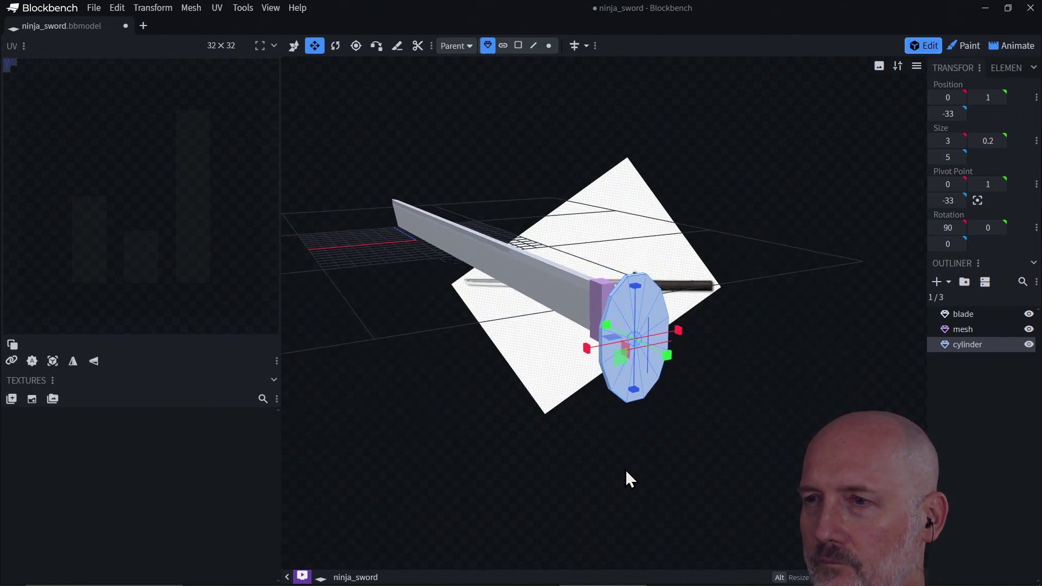
# - Shift the oval guard along X, settling it near -0.3
pyautogui.press('v')
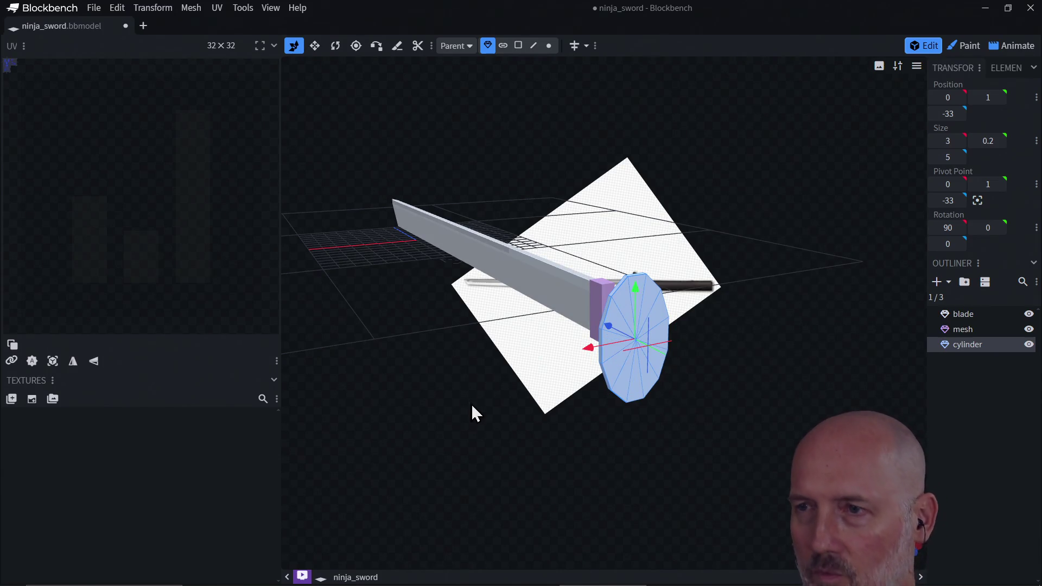
pyautogui.moveTo(428, 393)
pyautogui.mouseDown()
pyautogui.moveTo(592, 438)
pyautogui.moveTo(641, 337)
pyautogui.moveTo(610, 321)
pyautogui.mouseUp()
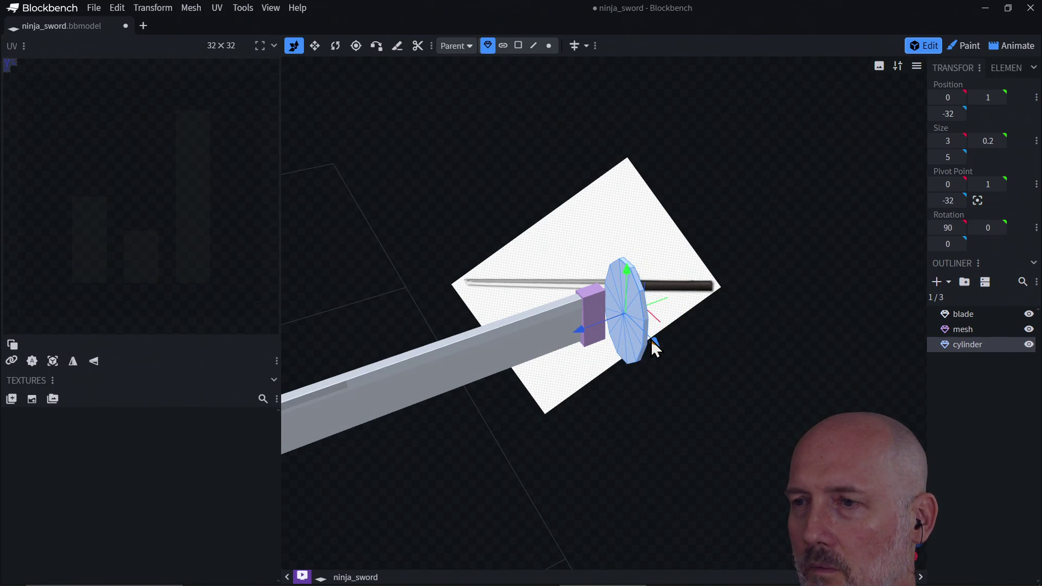
pyautogui.moveTo(654, 348)
pyautogui.mouseDown()
pyautogui.moveTo(662, 342)
pyautogui.moveTo(456, 355)
pyautogui.moveTo(488, 311)
pyautogui.moveTo(481, 304)
pyautogui.mouseUp()
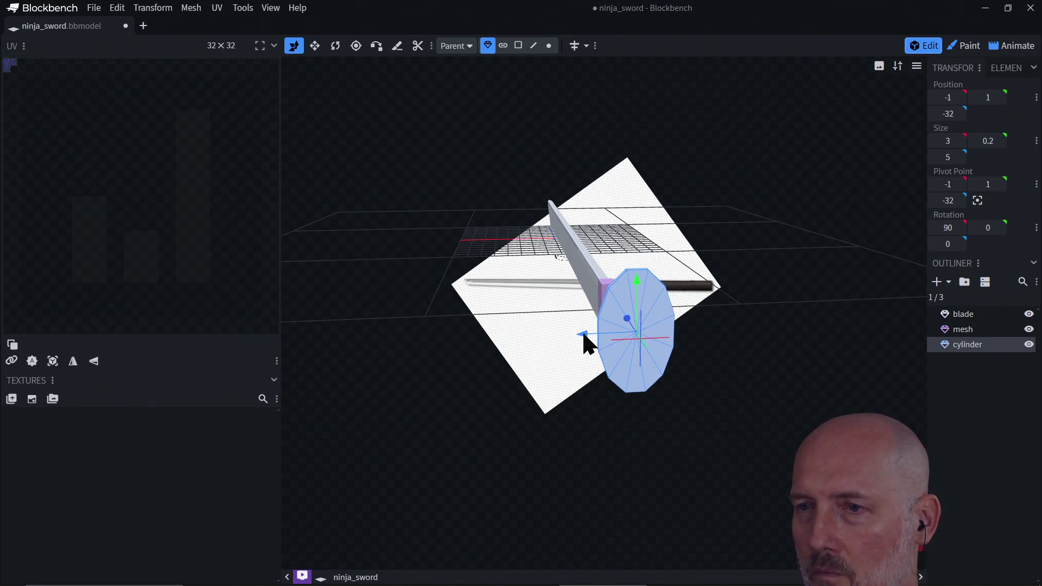
pyautogui.moveTo(583, 335)
pyautogui.mouseDown()
pyautogui.moveTo(570, 337)
pyautogui.moveTo(573, 353)
pyautogui.mouseUp()
pyautogui.moveTo(579, 400)
pyautogui.mouseDown()
pyautogui.moveTo(741, 431)
pyautogui.moveTo(809, 480)
pyautogui.mouseUp()
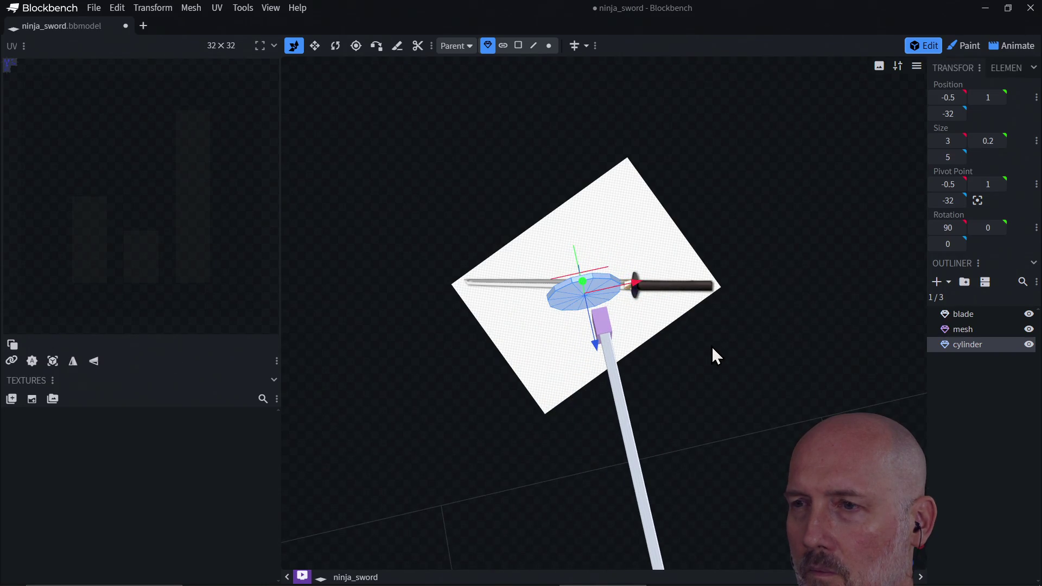
pyautogui.moveTo(712, 345); pyautogui.dragTo(690, 400)
pyautogui.moveTo(642, 297); pyautogui.dragTo(655, 298)
# - Slide the guard along Z to -31 and raise it to Y 1.5 at the blade's base
pyautogui.moveTo(598, 338)
pyautogui.mouseDown()
pyautogui.moveTo(600, 372)
pyautogui.moveTo(600, 353)
pyautogui.moveTo(545, 272)
pyautogui.moveTo(691, 249)
pyautogui.moveTo(658, 214)
pyautogui.mouseUp()
pyautogui.press('KP_7')
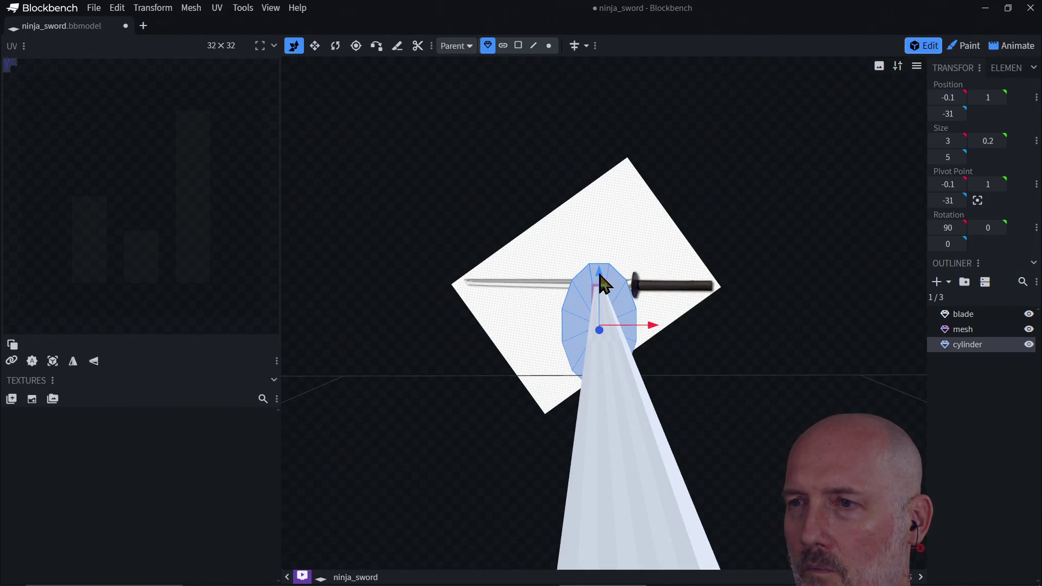
pyautogui.moveTo(601, 275); pyautogui.dragTo(600, 267)
pyautogui.moveTo(588, 353)
pyautogui.mouseDown()
pyautogui.moveTo(597, 349)
pyautogui.moveTo(608, 374)
pyautogui.moveTo(605, 360)
pyautogui.mouseUp()
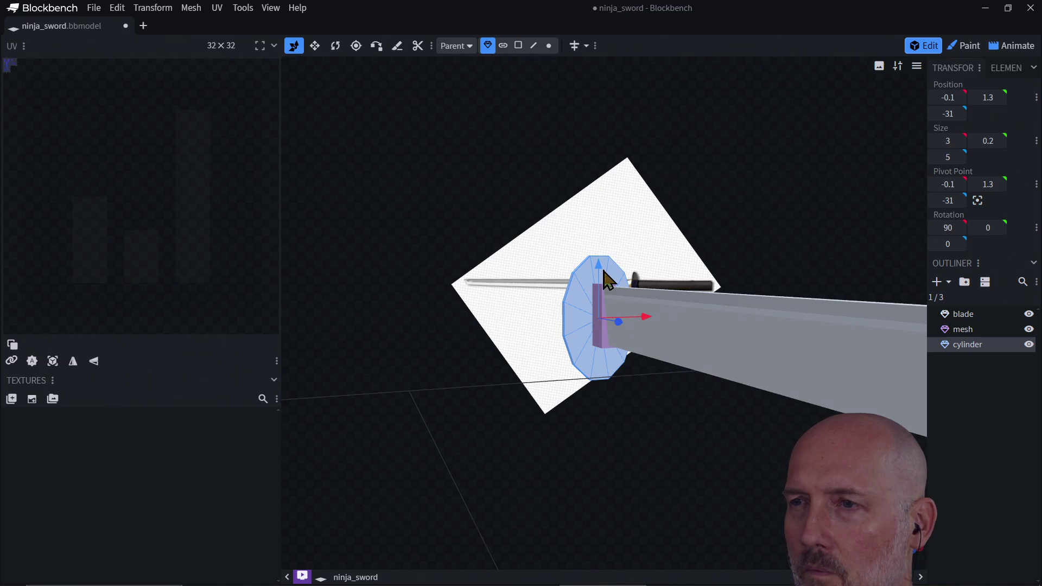
pyautogui.moveTo(603, 274); pyautogui.dragTo(599, 268)
pyautogui.moveTo(603, 361)
pyautogui.mouseDown()
pyautogui.moveTo(666, 460)
pyautogui.moveTo(741, 438)
pyautogui.moveTo(654, 429)
pyautogui.moveTo(681, 418)
pyautogui.moveTo(634, 401)
pyautogui.moveTo(458, 388)
pyautogui.moveTo(665, 339)
pyautogui.moveTo(755, 349)
pyautogui.moveTo(698, 372)
pyautogui.moveTo(658, 320)
pyautogui.moveTo(570, 292)
pyautogui.mouseUp()
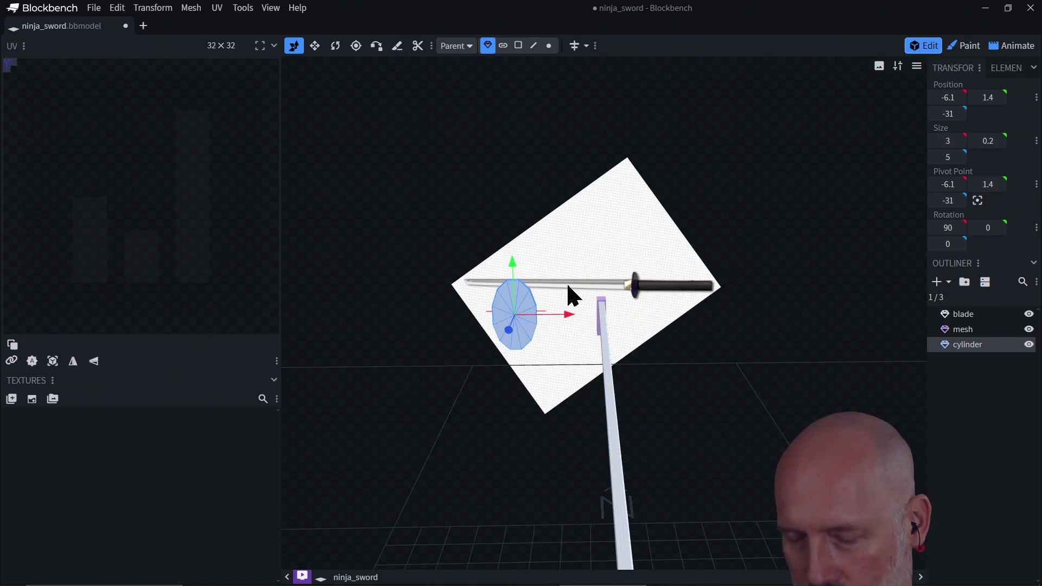
pyautogui.hotkey('ctrl', 'z')
pyautogui.moveTo(684, 409)
pyautogui.mouseDown()
pyautogui.moveTo(645, 352)
pyautogui.moveTo(616, 395)
pyautogui.moveTo(635, 434)
pyautogui.moveTo(626, 418)
pyautogui.mouseUp()
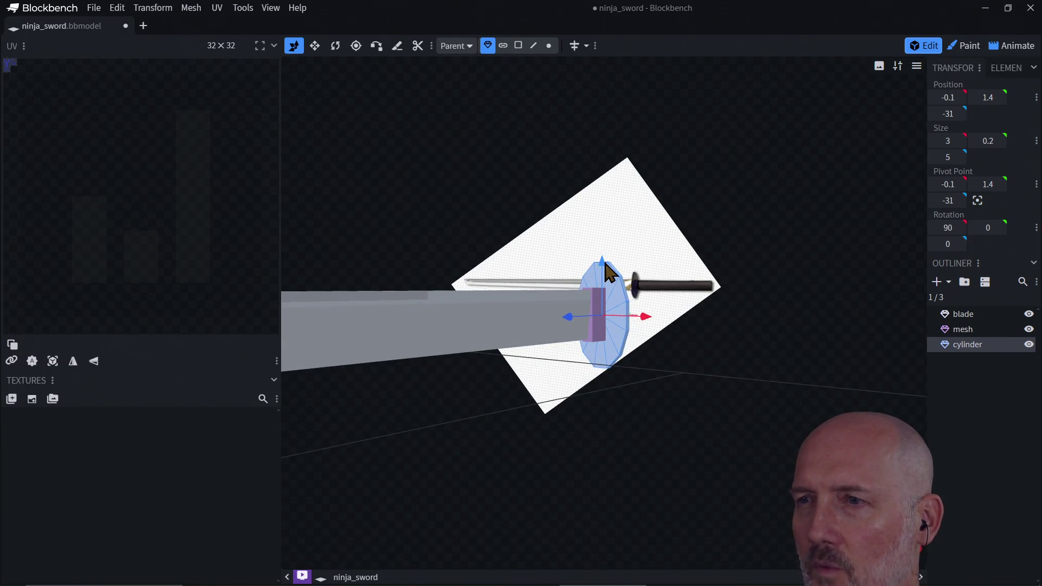
pyautogui.moveTo(607, 274); pyautogui.dragTo(607, 272)
pyautogui.moveTo(638, 415)
pyautogui.mouseDown()
pyautogui.moveTo(711, 424)
pyautogui.moveTo(753, 398)
pyautogui.moveTo(767, 407)
pyautogui.moveTo(739, 424)
pyautogui.moveTo(628, 442)
pyautogui.moveTo(614, 425)
pyautogui.moveTo(558, 414)
pyautogui.moveTo(429, 431)
pyautogui.moveTo(539, 454)
pyautogui.moveTo(551, 490)
pyautogui.moveTo(520, 444)
pyautogui.moveTo(627, 347)
pyautogui.moveTo(603, 370)
pyautogui.moveTo(510, 383)
pyautogui.moveTo(497, 353)
pyautogui.moveTo(595, 338)
pyautogui.moveTo(606, 280)
pyautogui.moveTo(559, 332)
pyautogui.mouseUp()
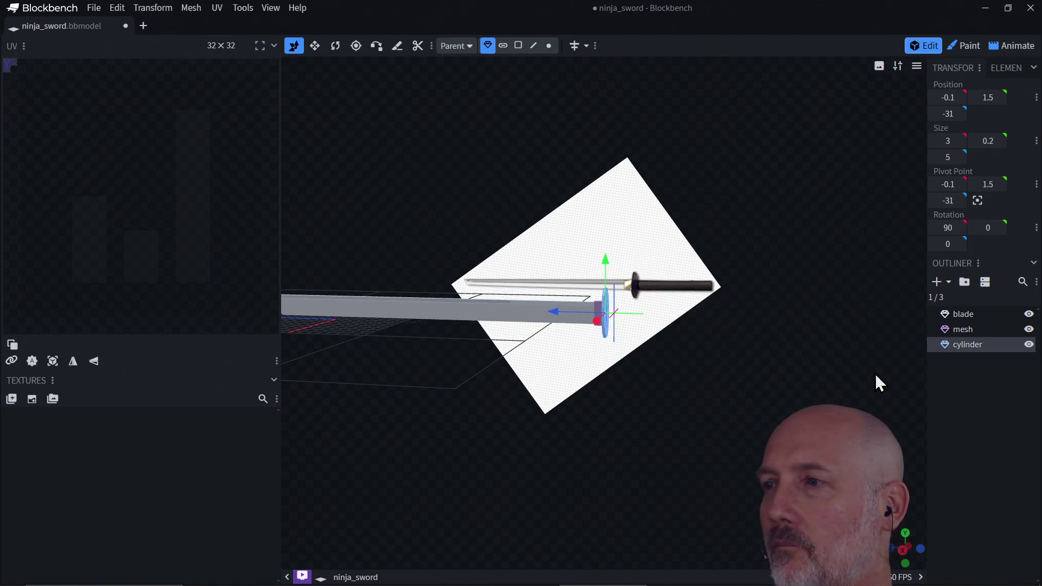
# - Add a 12-sided cylinder mesh of height 6 and move it to position 1, 0, -41
pyautogui.click(938, 282)
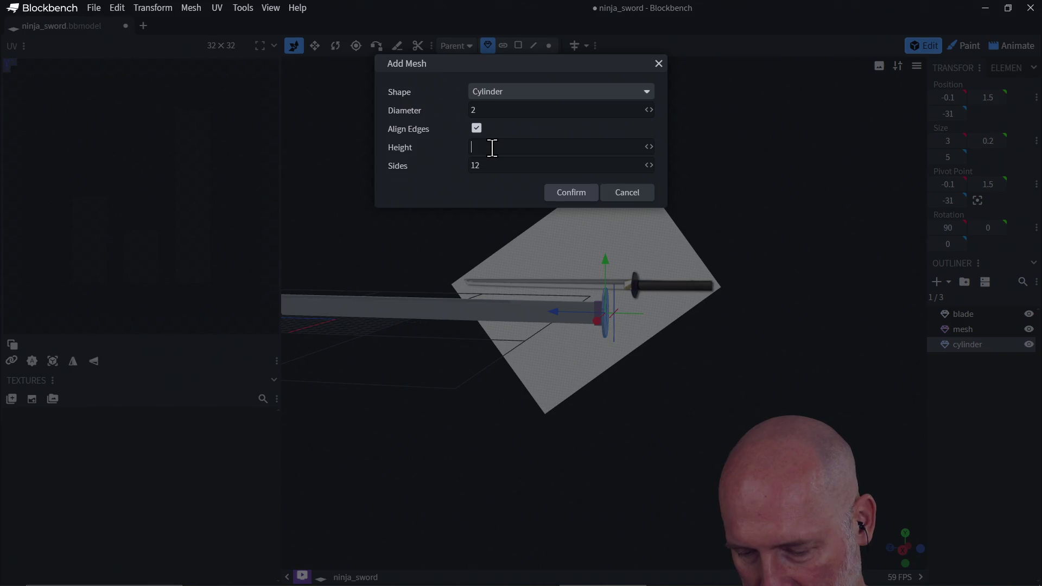
pyautogui.write('6')
pyautogui.click(575, 196)
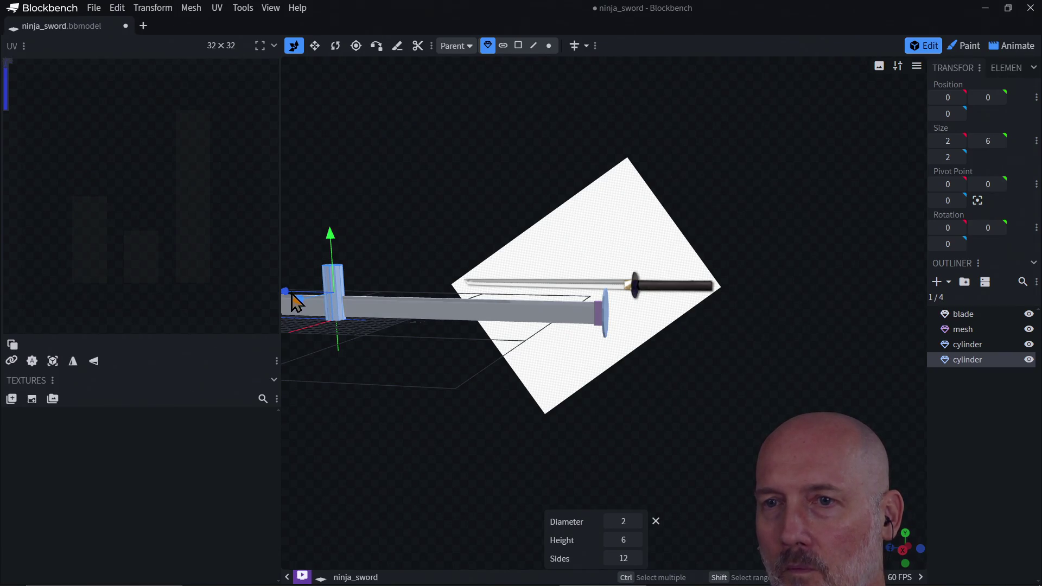
pyautogui.moveTo(294, 301)
pyautogui.mouseDown()
pyautogui.moveTo(646, 333)
pyautogui.moveTo(293, 368)
pyautogui.moveTo(344, 323)
pyautogui.moveTo(659, 321)
pyautogui.moveTo(623, 330)
pyautogui.moveTo(653, 344)
pyautogui.moveTo(796, 314)
pyautogui.moveTo(753, 328)
pyautogui.mouseUp()
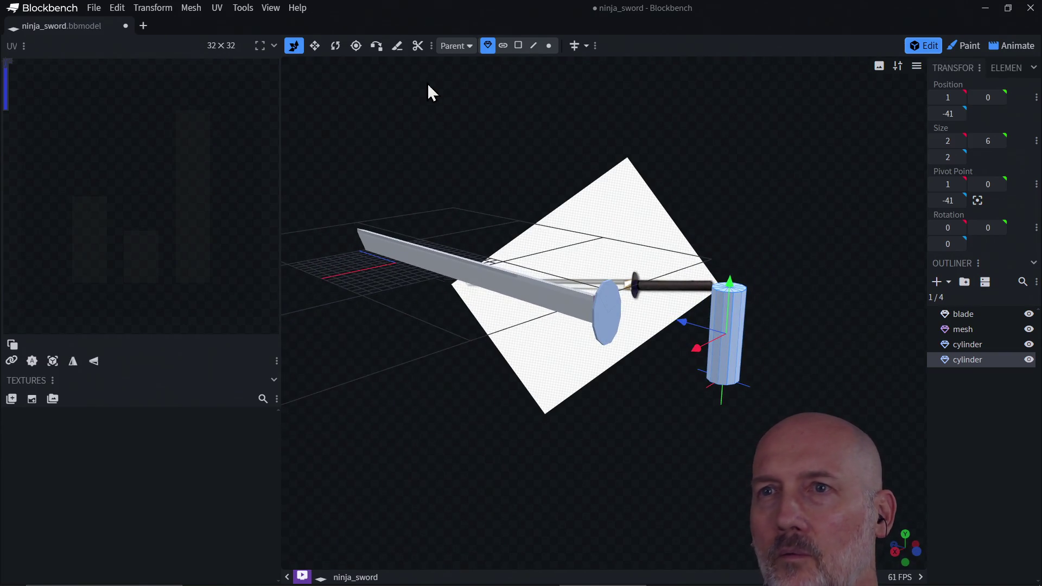
pyautogui.press('r')
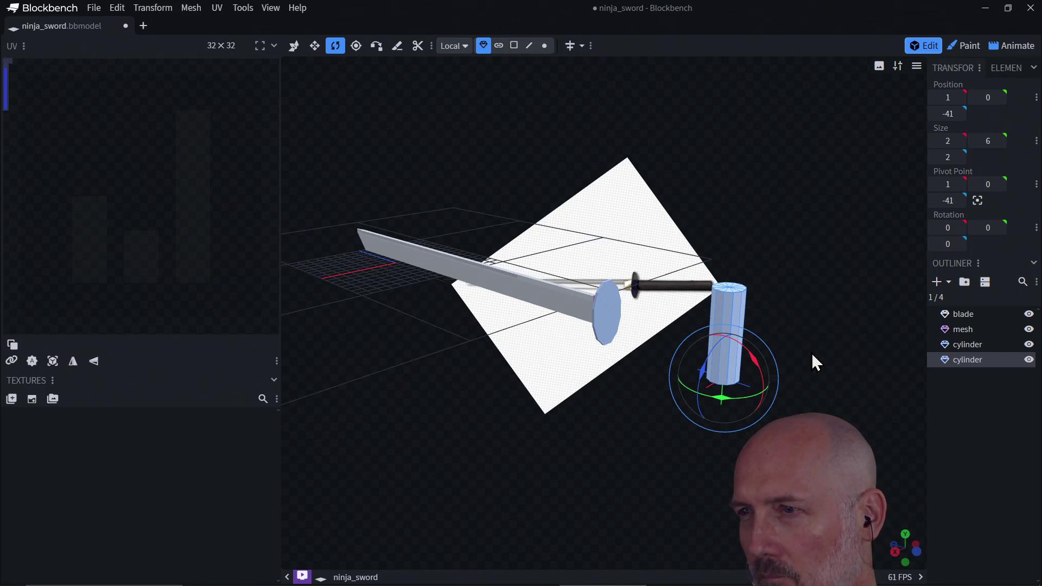
# - Rotate the handle cylinder 90° on X and raise it to Y 2
pyautogui.click(942, 228)
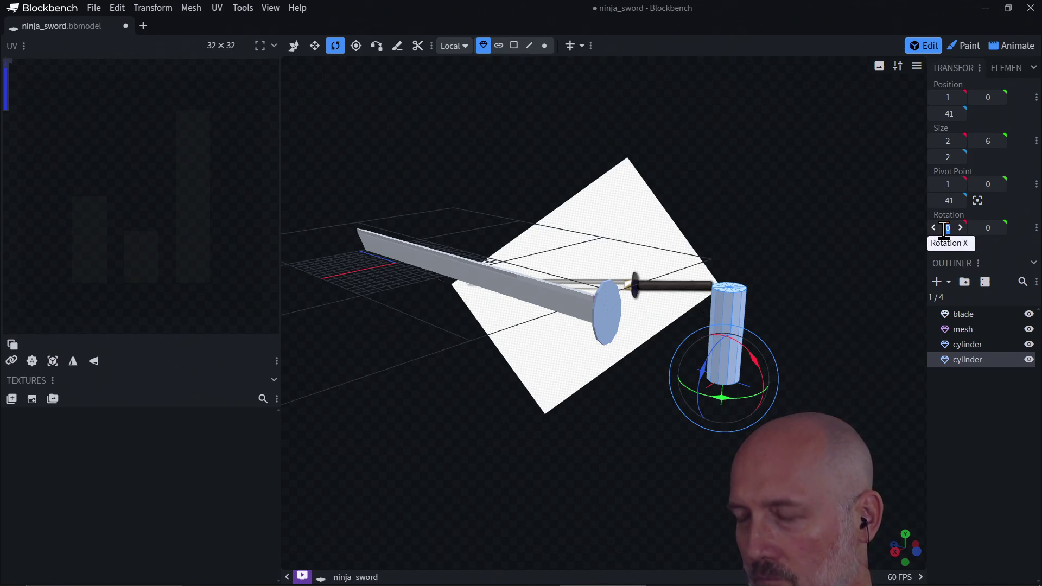
pyautogui.write('90')
pyautogui.press('Return')
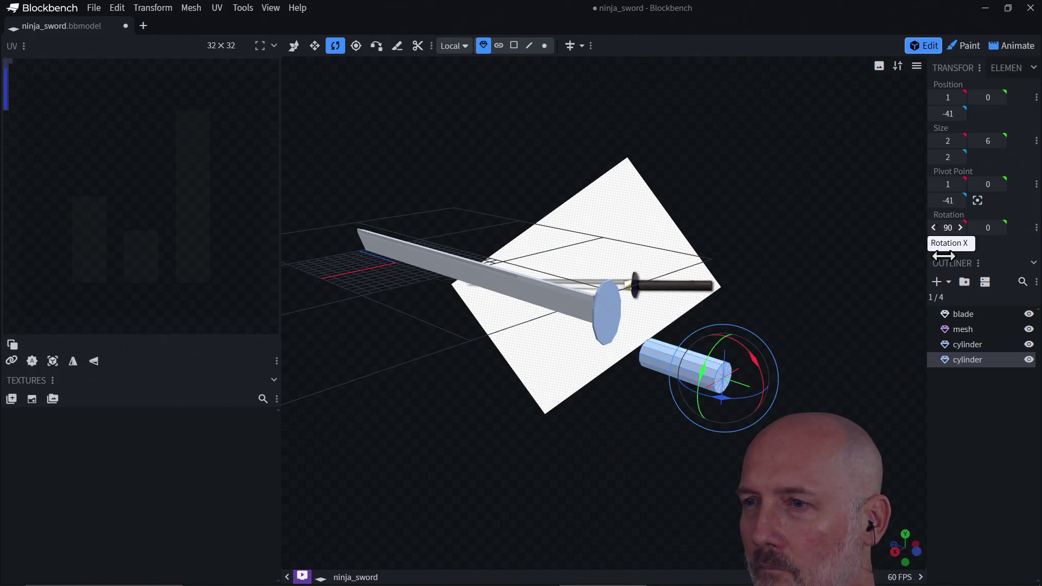
pyautogui.press('v')
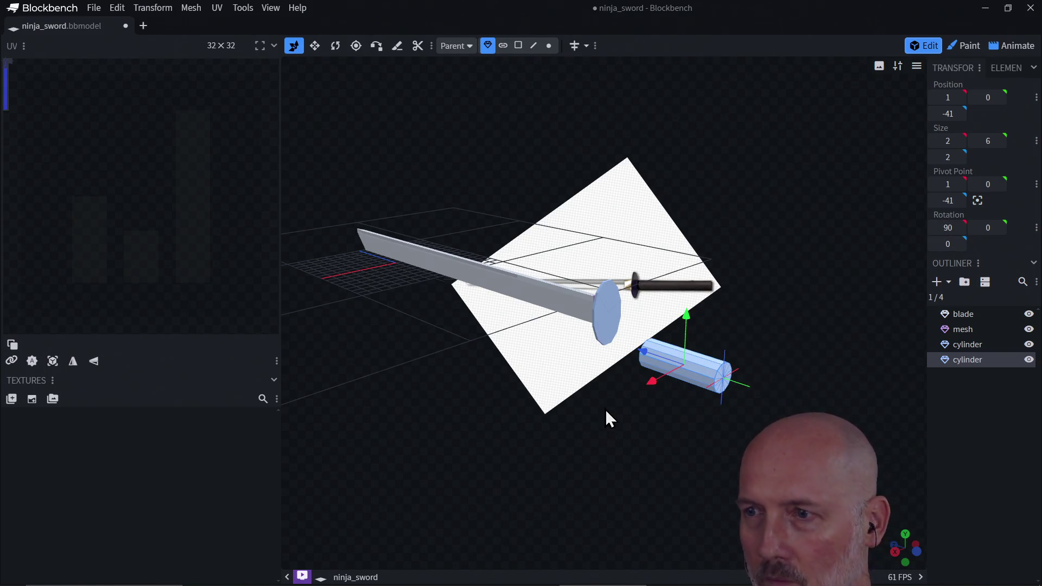
pyautogui.moveTo(686, 314); pyautogui.dragTo(688, 288)
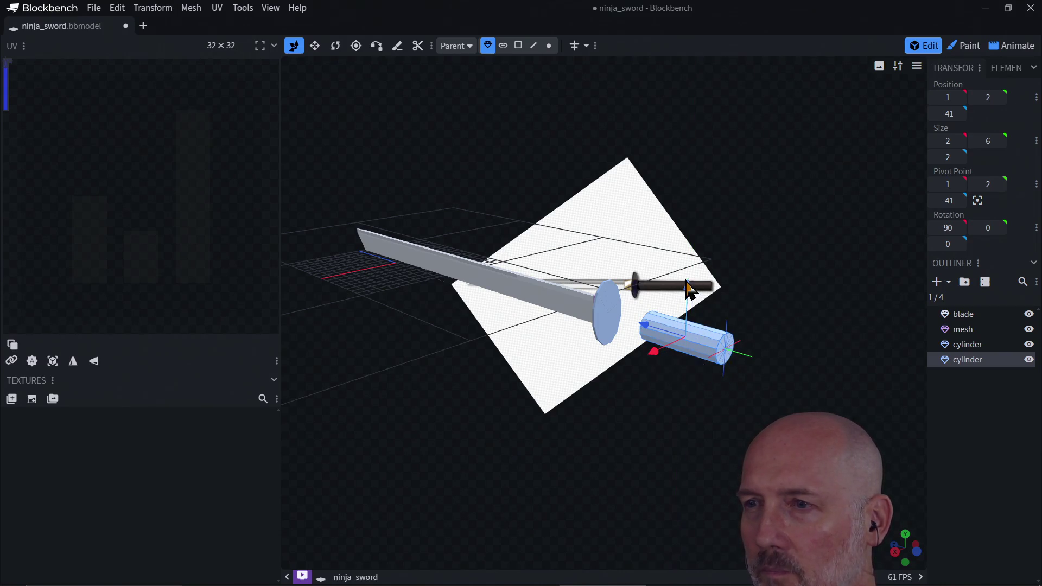
pyautogui.moveTo(623, 390); pyautogui.dragTo(735, 455)
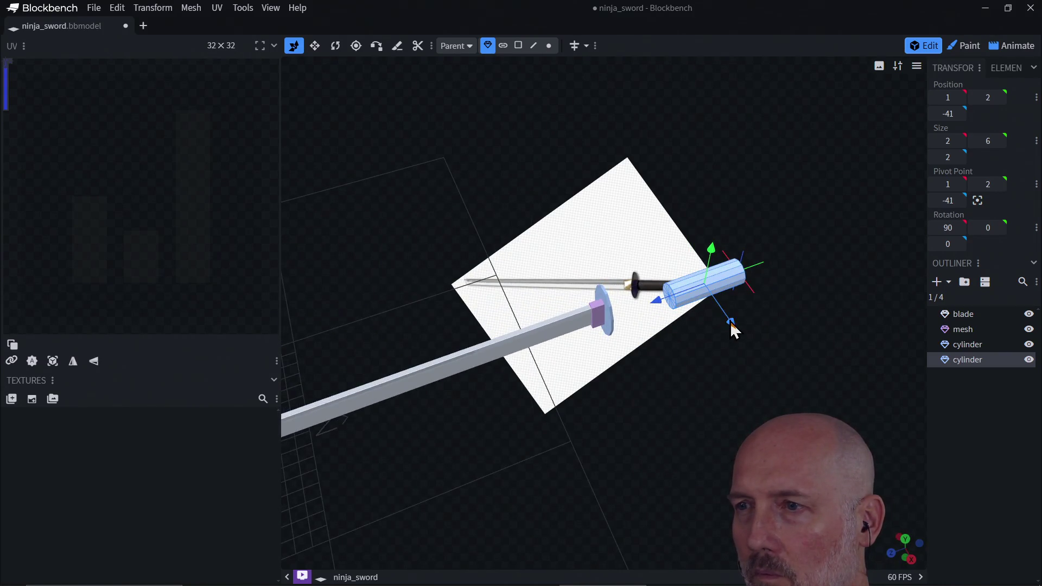
pyautogui.moveTo(776, 295)
pyautogui.mouseDown()
pyautogui.moveTo(704, 300)
pyautogui.moveTo(599, 204)
pyautogui.moveTo(588, 240)
pyautogui.moveTo(588, 218)
pyautogui.moveTo(616, 298)
pyautogui.moveTo(588, 369)
pyautogui.mouseUp()
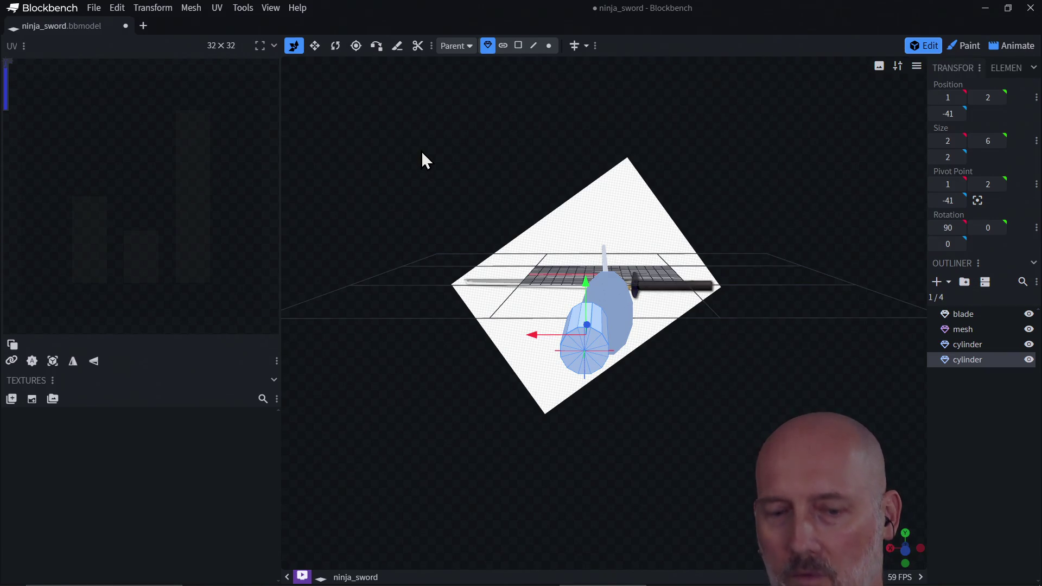
# - Lengthen the handle cylinder along Z to 2.6
pyautogui.press('s')
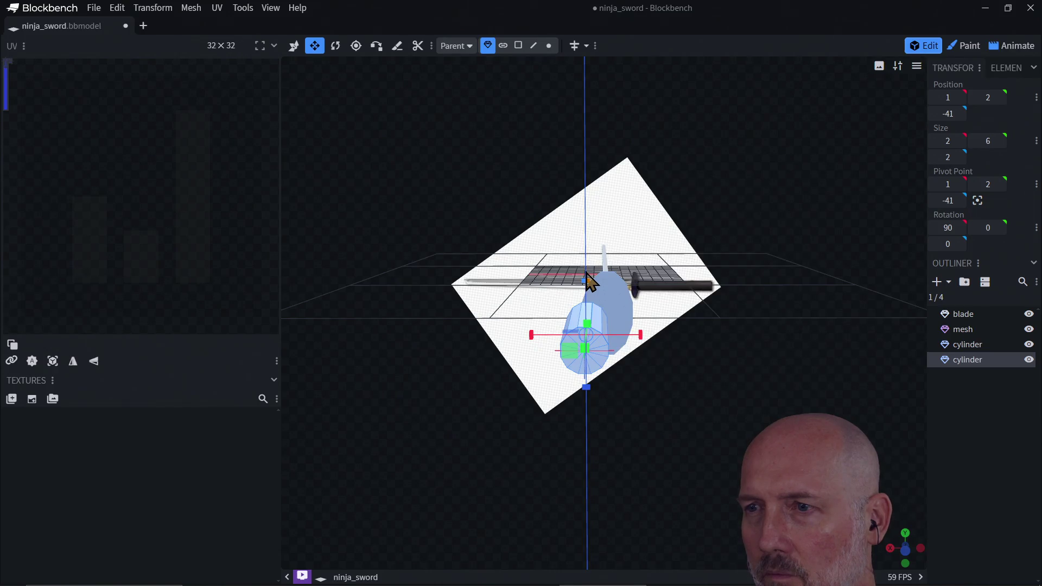
pyautogui.moveTo(589, 291); pyautogui.dragTo(587, 304)
pyautogui.moveTo(525, 414)
pyautogui.mouseDown()
pyautogui.moveTo(637, 454)
pyautogui.moveTo(716, 373)
pyautogui.moveTo(675, 342)
pyautogui.moveTo(632, 345)
pyautogui.mouseUp()
# - Centre the handle behind the guard at position -0.1, 1.5, -36.2
pyautogui.press('v')
pyautogui.moveTo(646, 397)
pyautogui.mouseDown()
pyautogui.moveTo(686, 419)
pyautogui.moveTo(698, 376)
pyautogui.mouseUp()
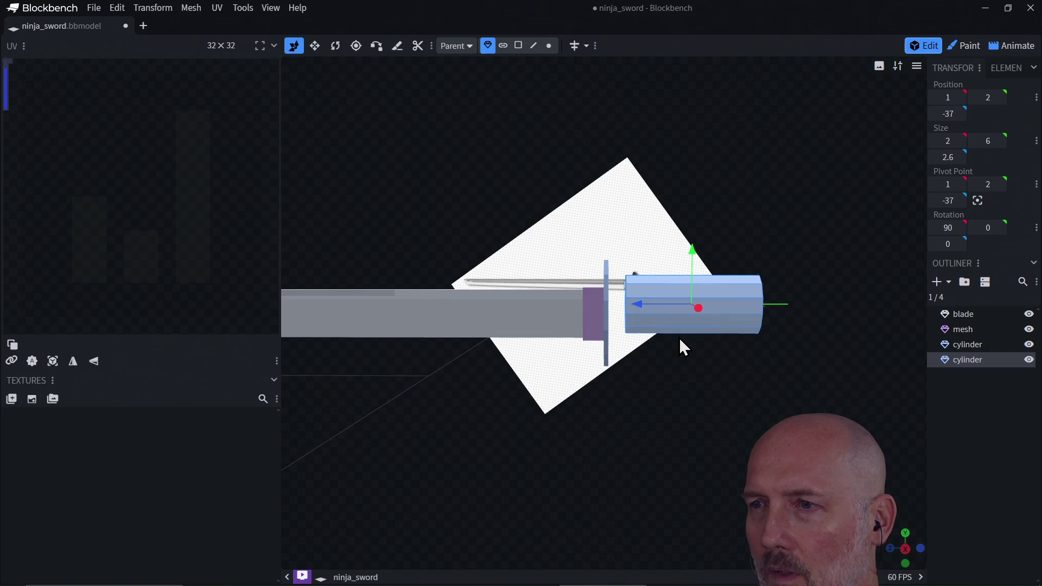
pyautogui.moveTo(637, 312); pyautogui.dragTo(625, 317)
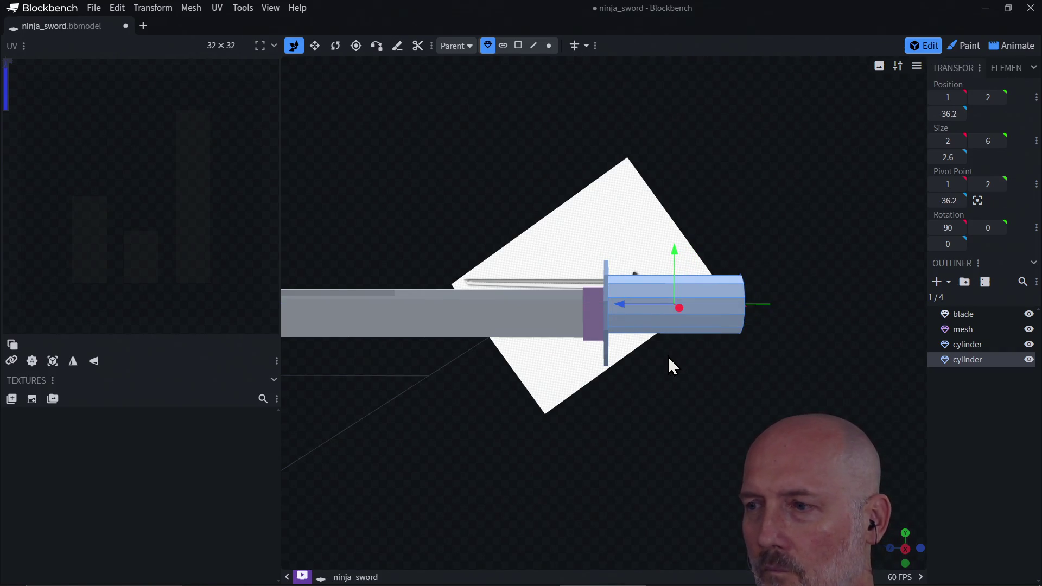
pyautogui.click(906, 533)
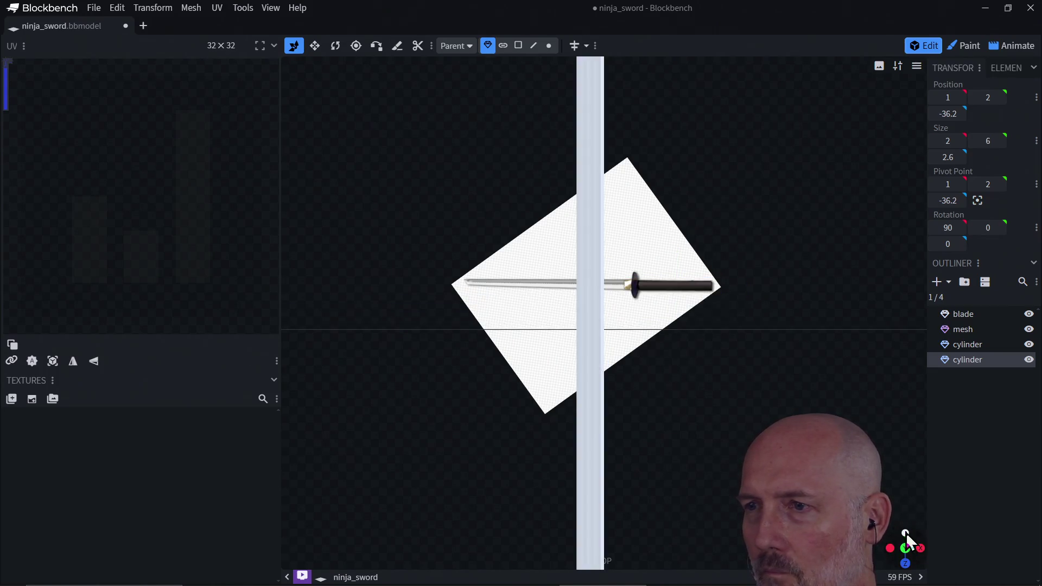
pyautogui.scroll(-2, 677, 315)
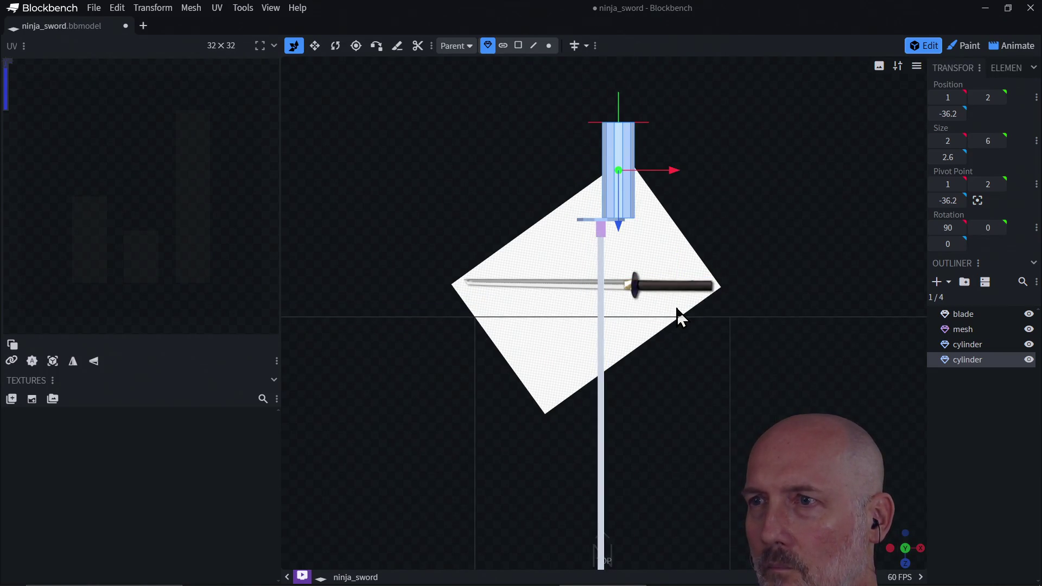
pyautogui.scroll(2, 678, 317)
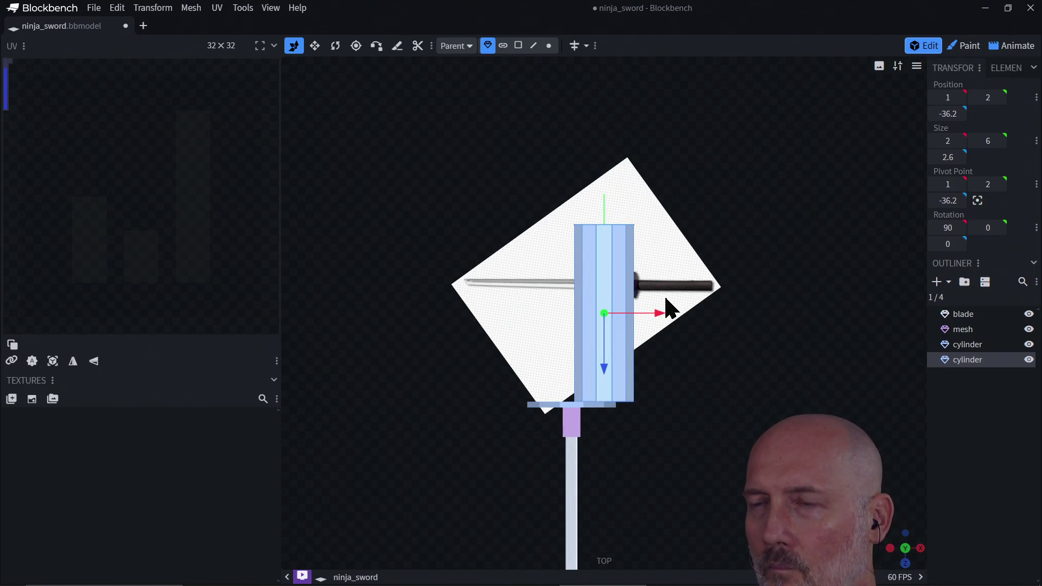
pyautogui.scroll(-3, 671, 308)
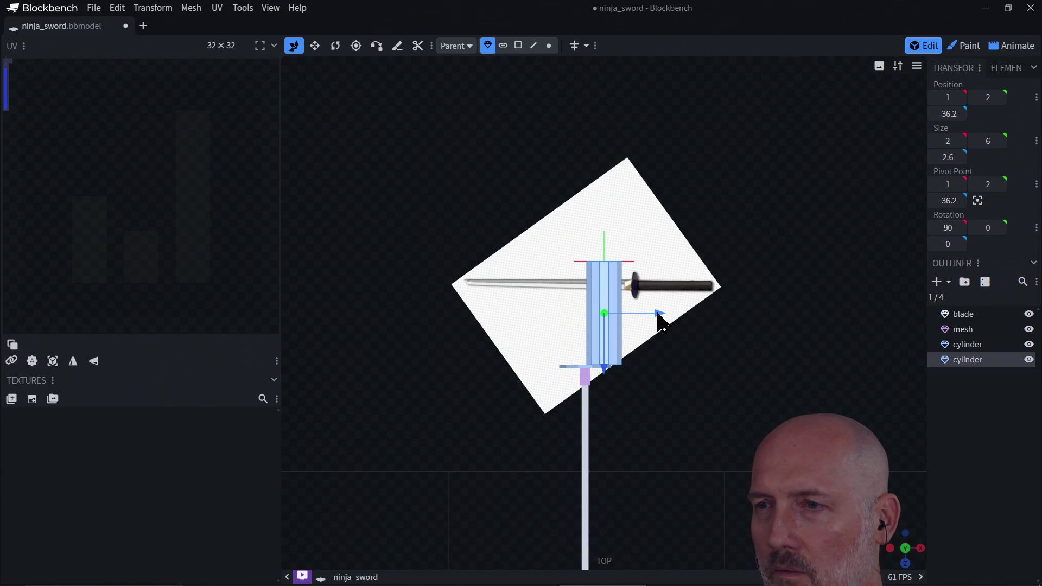
pyautogui.moveTo(657, 314); pyautogui.dragTo(634, 313)
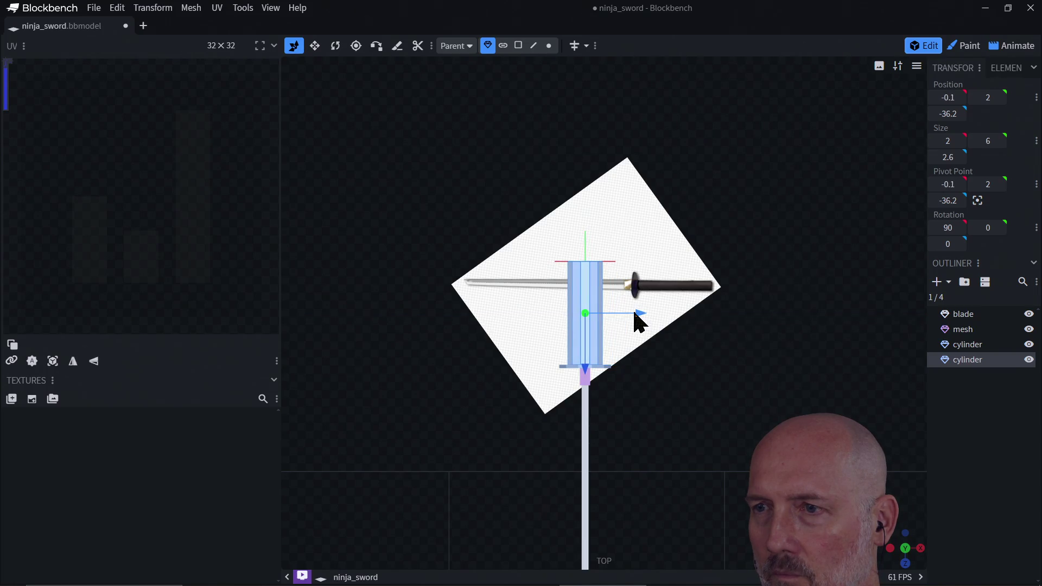
pyautogui.click(920, 549)
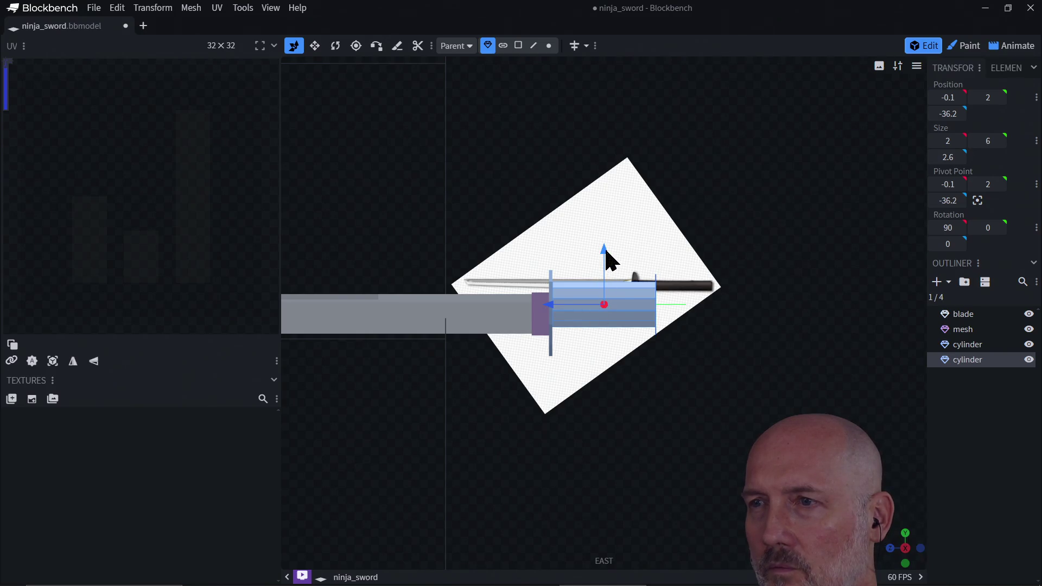
pyautogui.moveTo(605, 250); pyautogui.dragTo(606, 265)
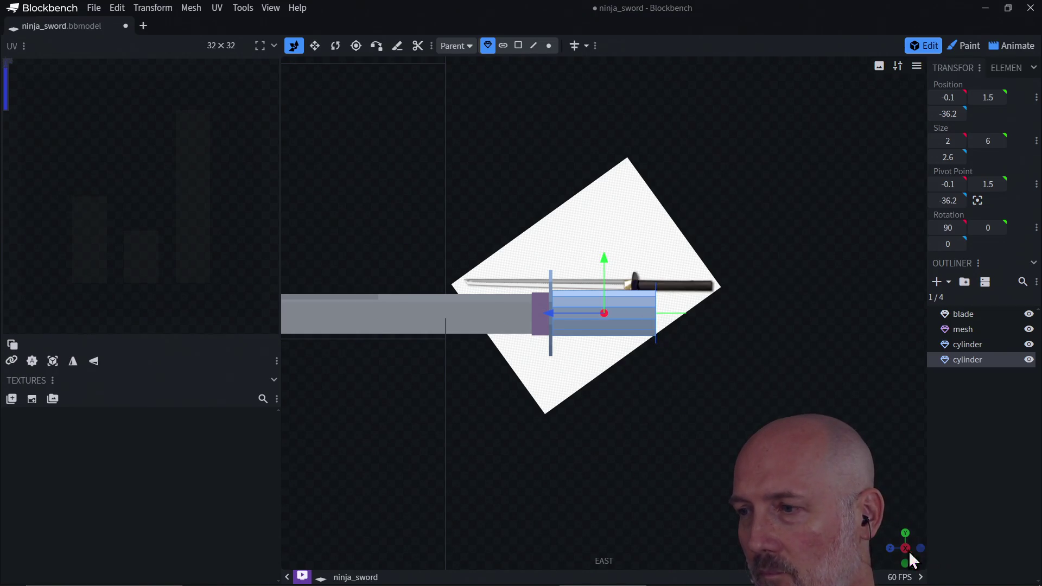
# - Resize the handle cylinder to 1.4 × 6 × 2, shrinking depth to 2 and width to 1.4
pyautogui.click(890, 548)
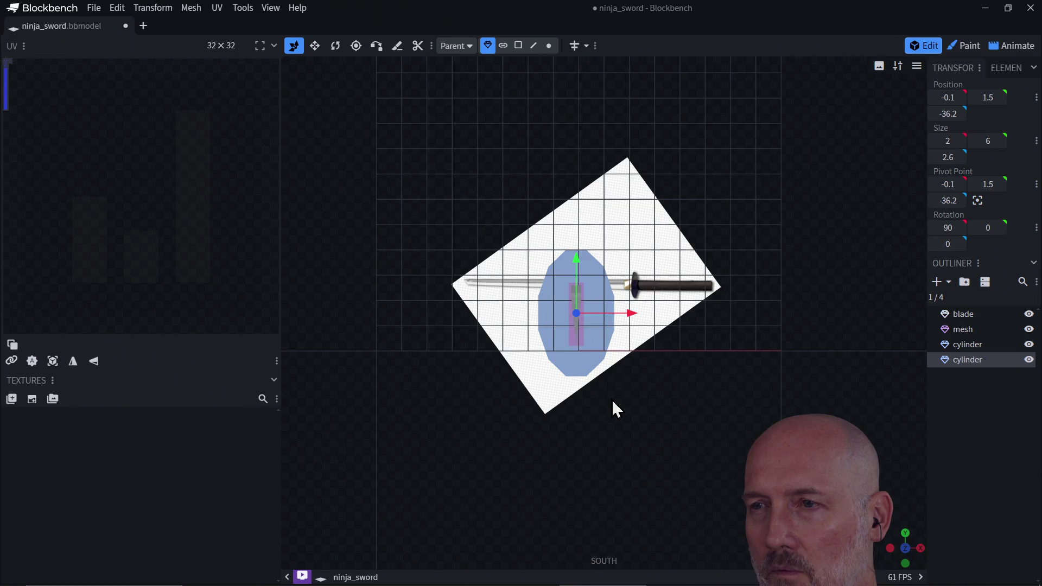
pyautogui.click(904, 549)
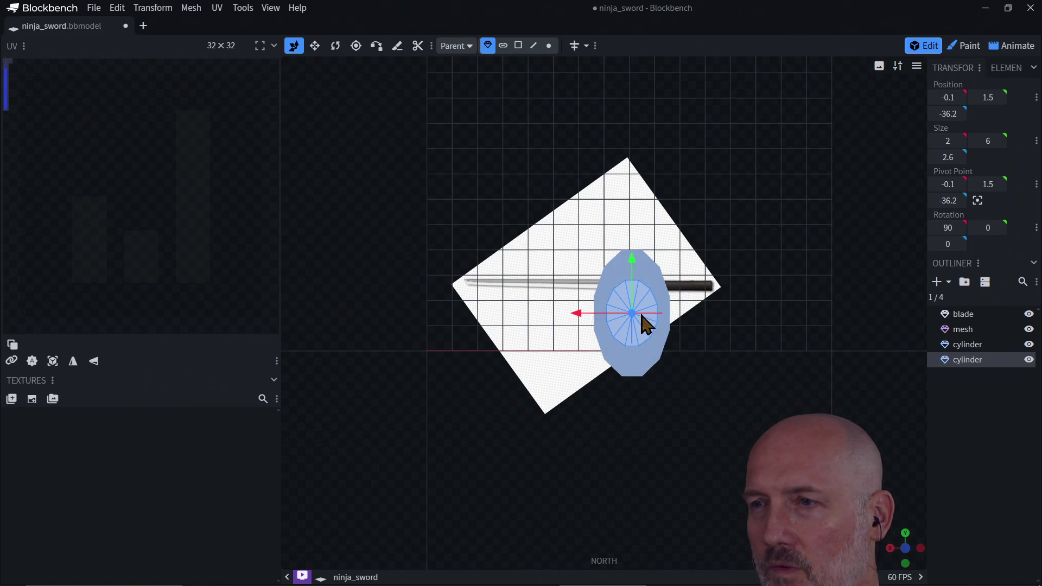
pyautogui.press('s')
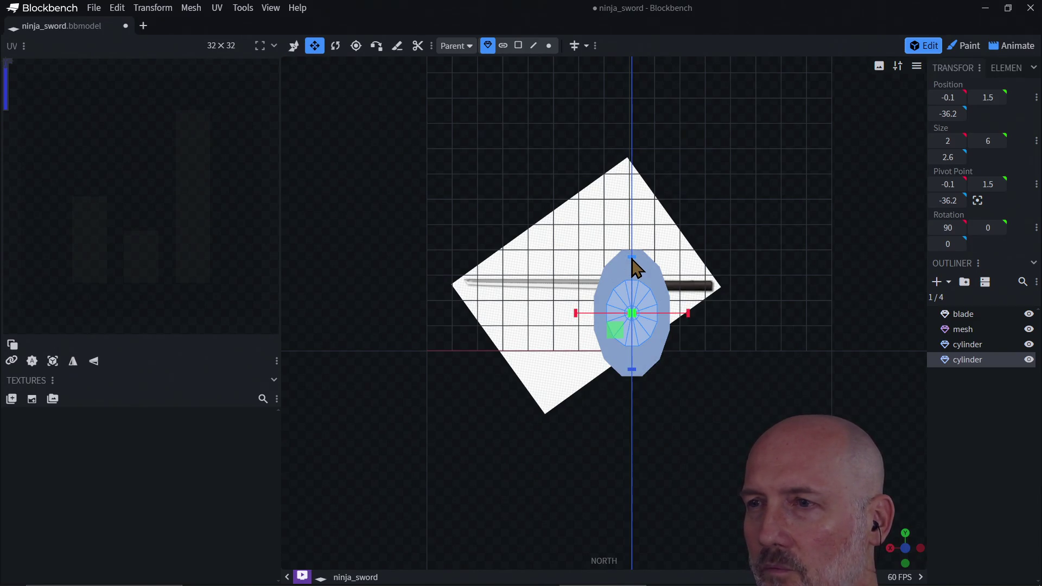
pyautogui.moveTo(632, 260); pyautogui.dragTo(633, 272)
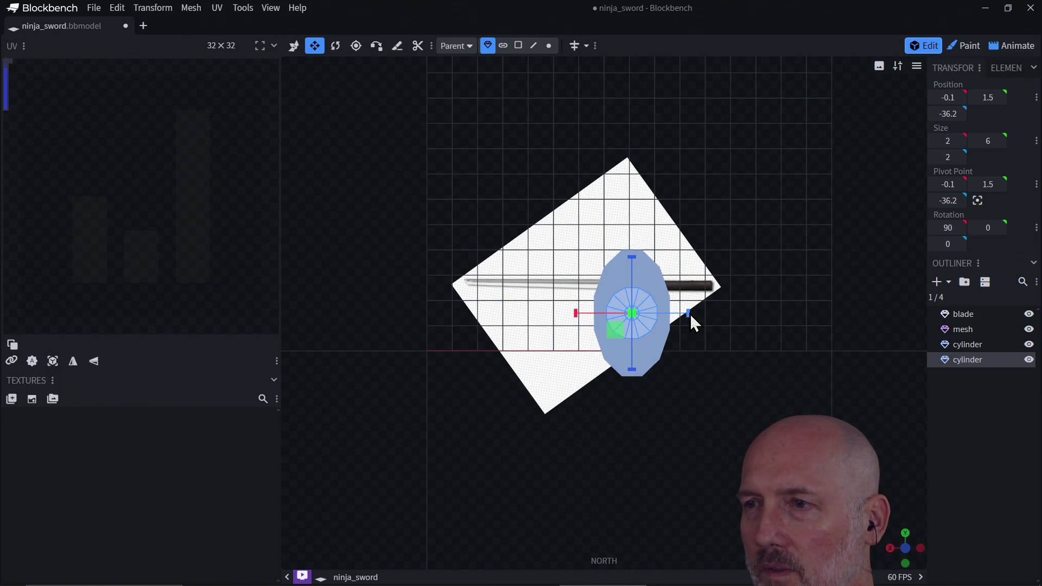
pyautogui.moveTo(689, 313); pyautogui.dragTo(683, 315)
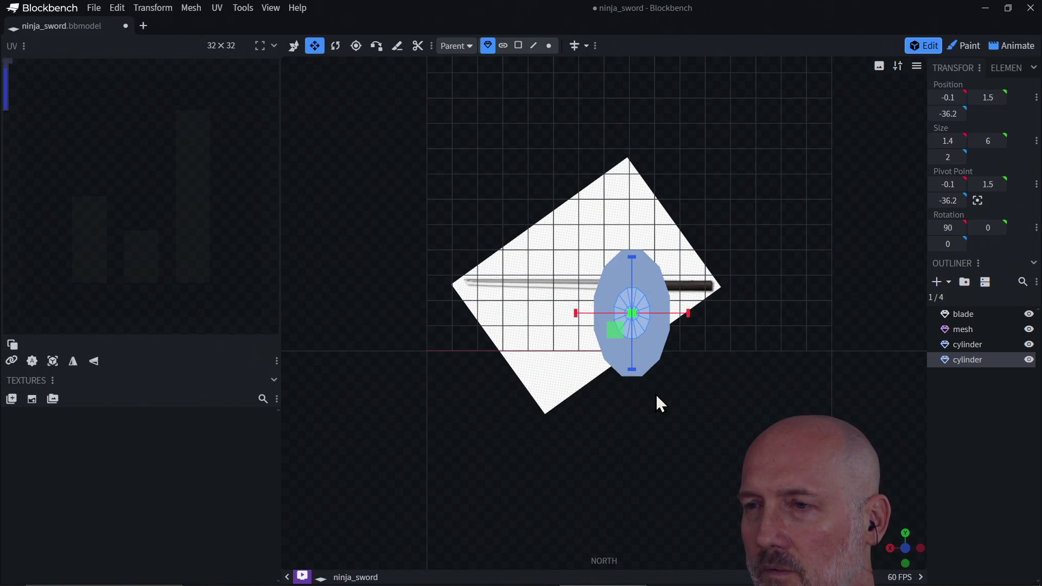
pyautogui.moveTo(604, 405); pyautogui.dragTo(598, 380)
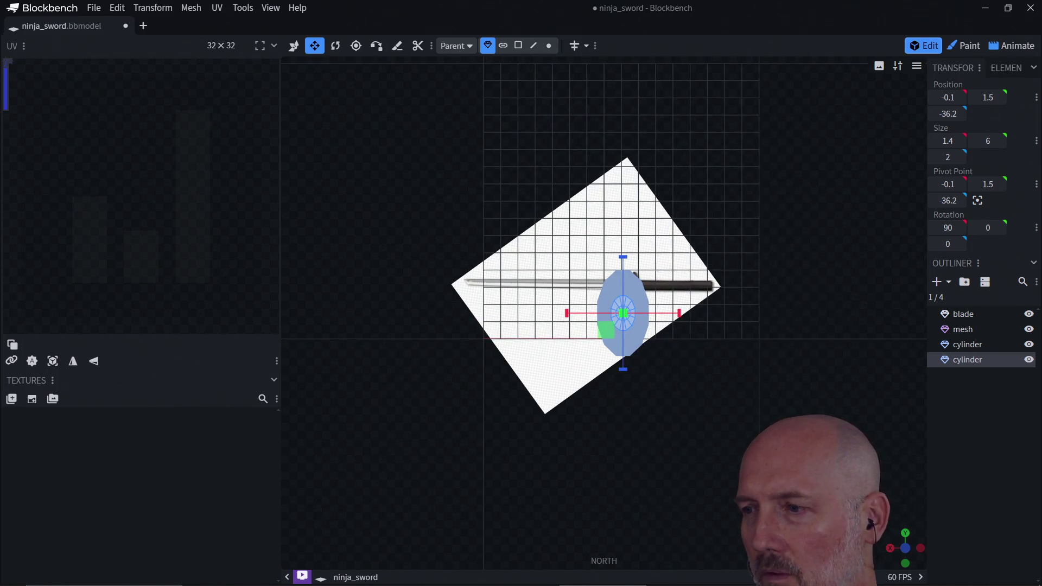
pyautogui.click(890, 547)
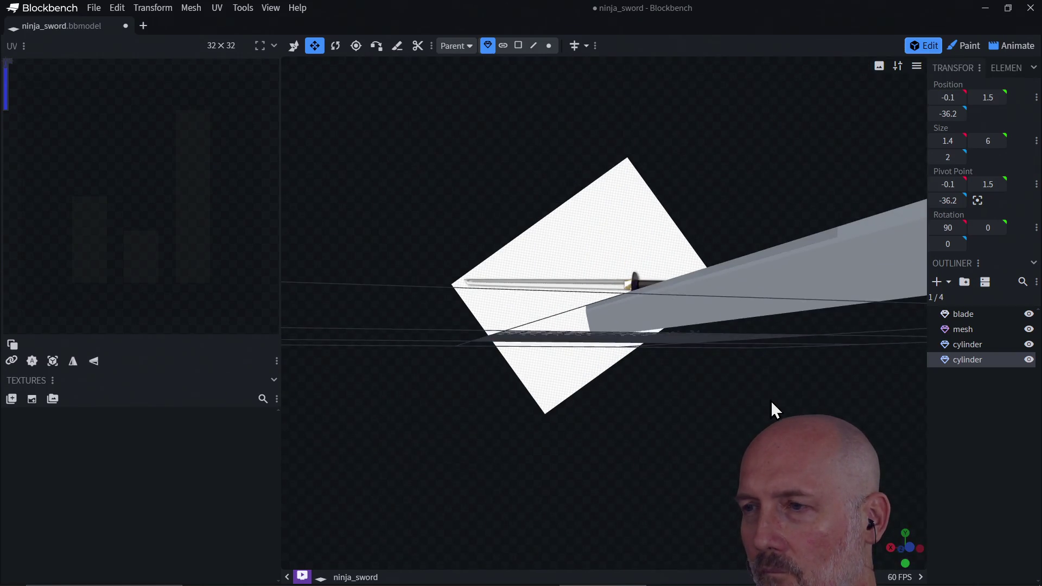
pyautogui.moveTo(770, 367)
pyautogui.mouseDown()
pyautogui.moveTo(817, 393)
pyautogui.moveTo(838, 389)
pyautogui.moveTo(737, 379)
pyautogui.moveTo(787, 390)
pyautogui.moveTo(766, 376)
pyautogui.moveTo(766, 385)
pyautogui.moveTo(708, 392)
pyautogui.moveTo(708, 405)
pyautogui.moveTo(783, 408)
pyautogui.mouseUp()
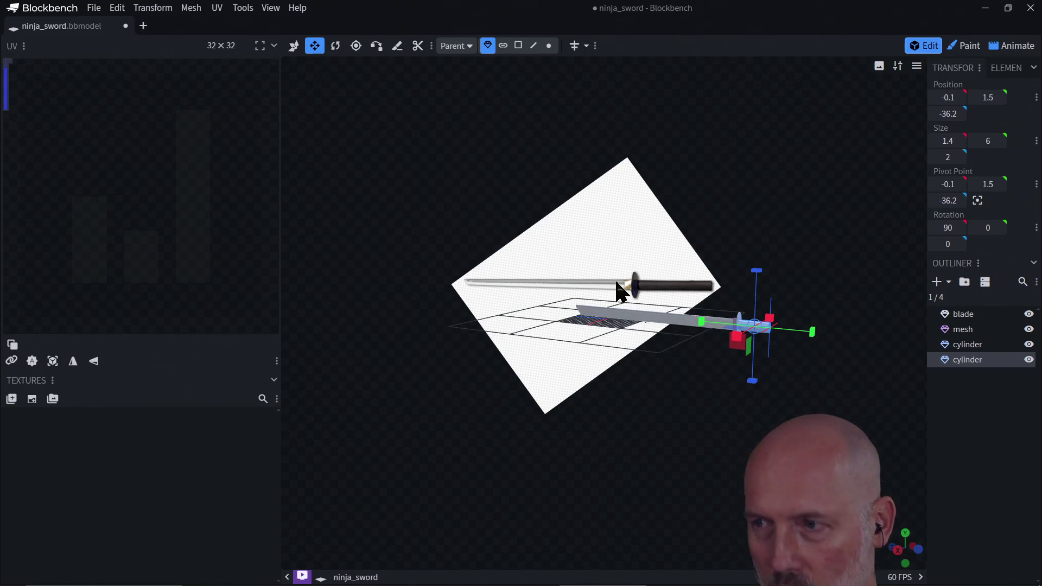
# - Enable face selection mode and select the handle cylinder's flat end face
pyautogui.press('v')
pyautogui.moveTo(774, 356)
pyautogui.mouseDown()
pyautogui.moveTo(693, 368)
pyautogui.moveTo(671, 359)
pyautogui.moveTo(635, 383)
pyautogui.mouseUp()
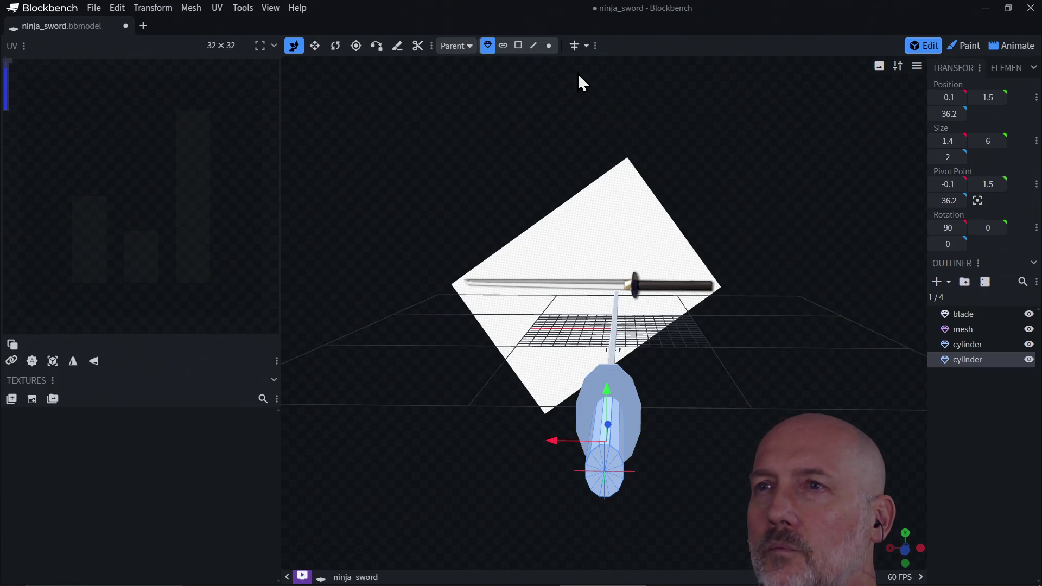
pyautogui.click(518, 45)
pyautogui.moveTo(613, 369); pyautogui.dragTo(653, 435)
pyautogui.click(625, 328)
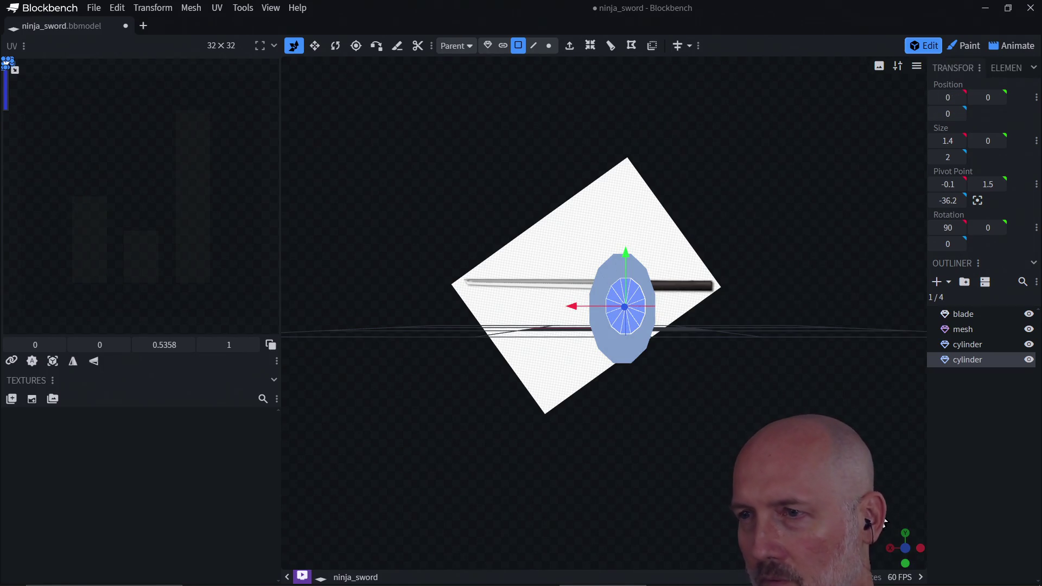
# - Push the handle's end face out to Y -9, extending the grip well past the guard
pyautogui.click(890, 549)
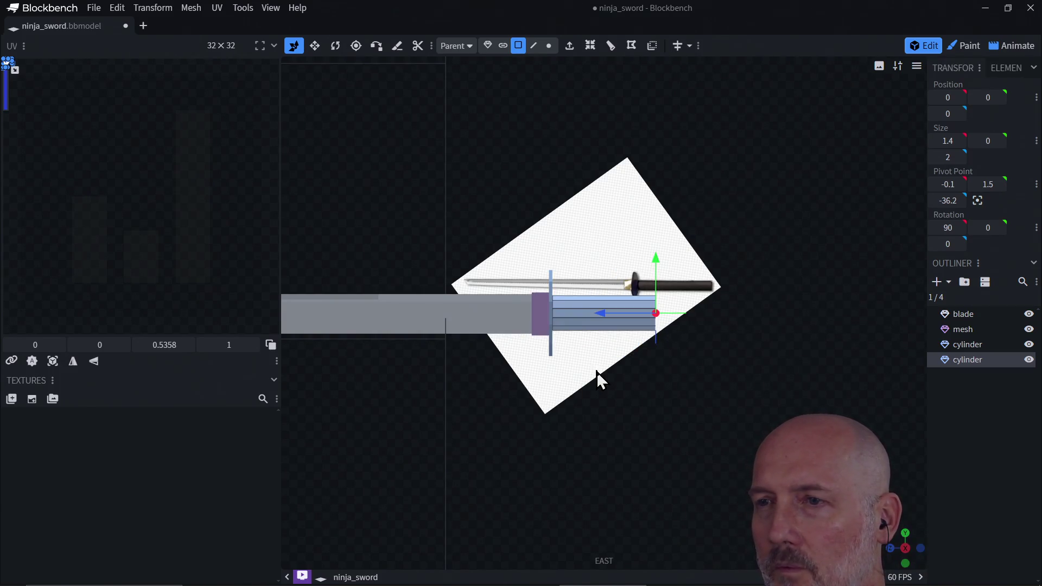
pyautogui.scroll(-3, 597, 371)
pyautogui.scroll(-3, 596, 371)
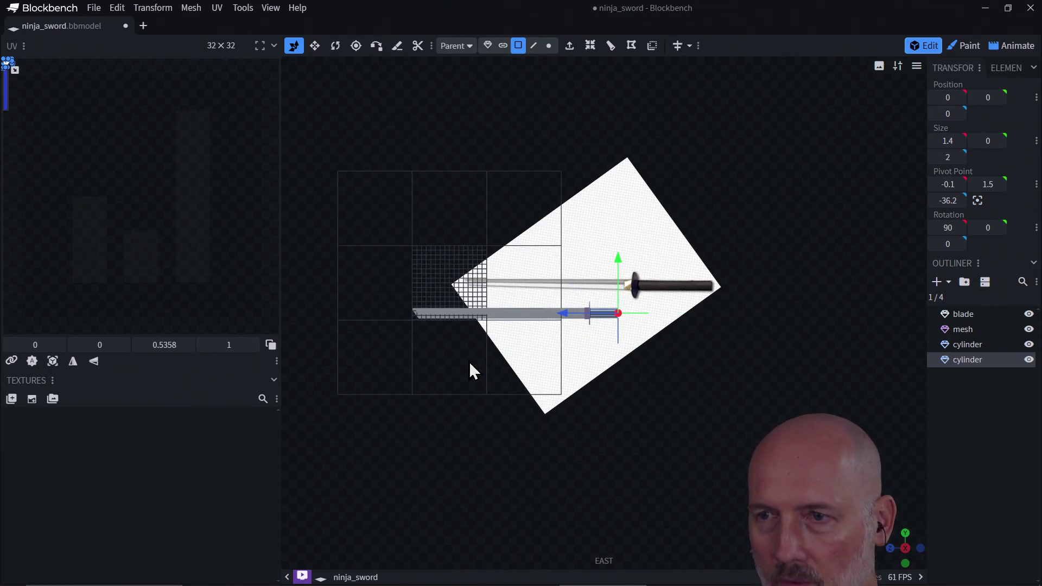
pyautogui.moveTo(477, 365)
pyautogui.mouseDown(button='right')
pyautogui.moveTo(500, 372)
pyautogui.moveTo(520, 358)
pyautogui.moveTo(507, 360)
pyautogui.mouseUp(button='right')
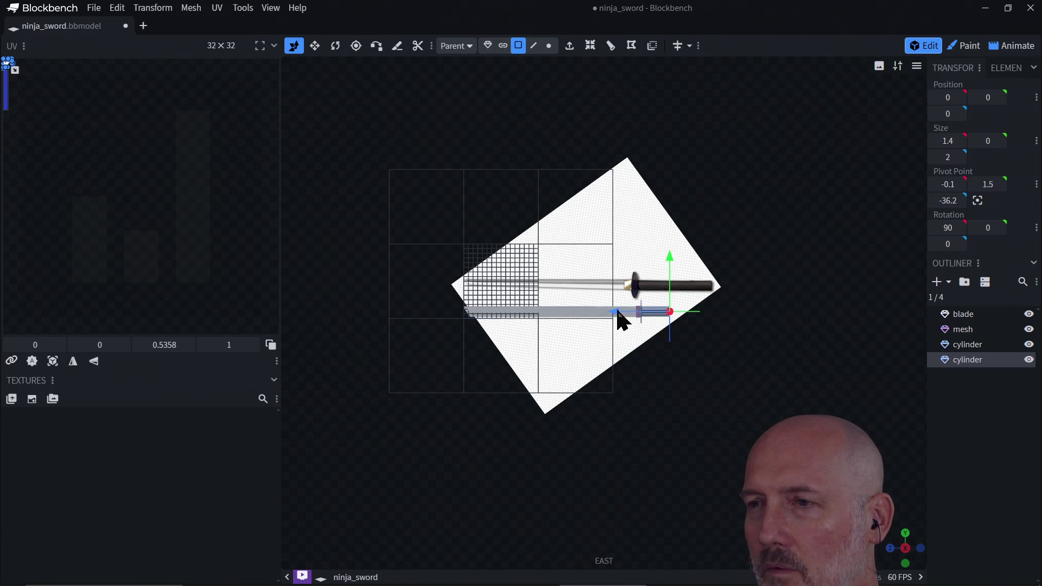
pyautogui.moveTo(618, 313)
pyautogui.mouseDown()
pyautogui.moveTo(633, 314)
pyautogui.moveTo(659, 362)
pyautogui.mouseUp()
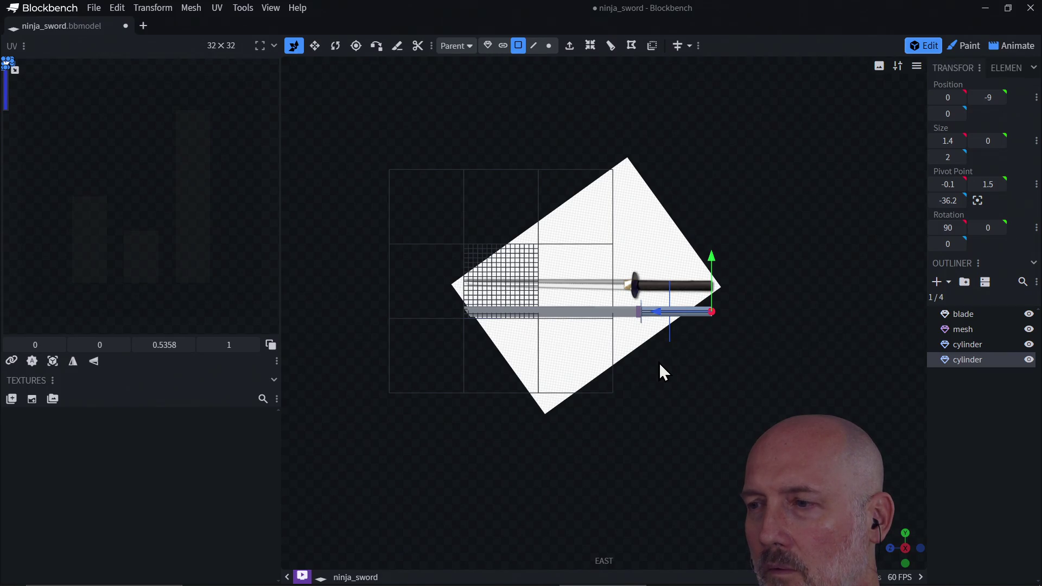
pyautogui.moveTo(678, 347)
pyautogui.mouseDown()
pyautogui.moveTo(744, 437)
pyautogui.moveTo(627, 369)
pyautogui.moveTo(618, 316)
pyautogui.moveTo(622, 355)
pyautogui.moveTo(552, 340)
pyautogui.moveTo(650, 332)
pyautogui.moveTo(553, 344)
pyautogui.moveTo(683, 353)
pyautogui.moveTo(553, 352)
pyautogui.moveTo(725, 360)
pyautogui.moveTo(740, 409)
pyautogui.moveTo(697, 423)
pyautogui.moveTo(754, 447)
pyautogui.moveTo(678, 348)
pyautogui.moveTo(681, 308)
pyautogui.moveTo(770, 338)
pyautogui.mouseUp()
pyautogui.press('v')
# - Save the model as ninja_sword.bbmodel
pyautogui.press('KP_1')
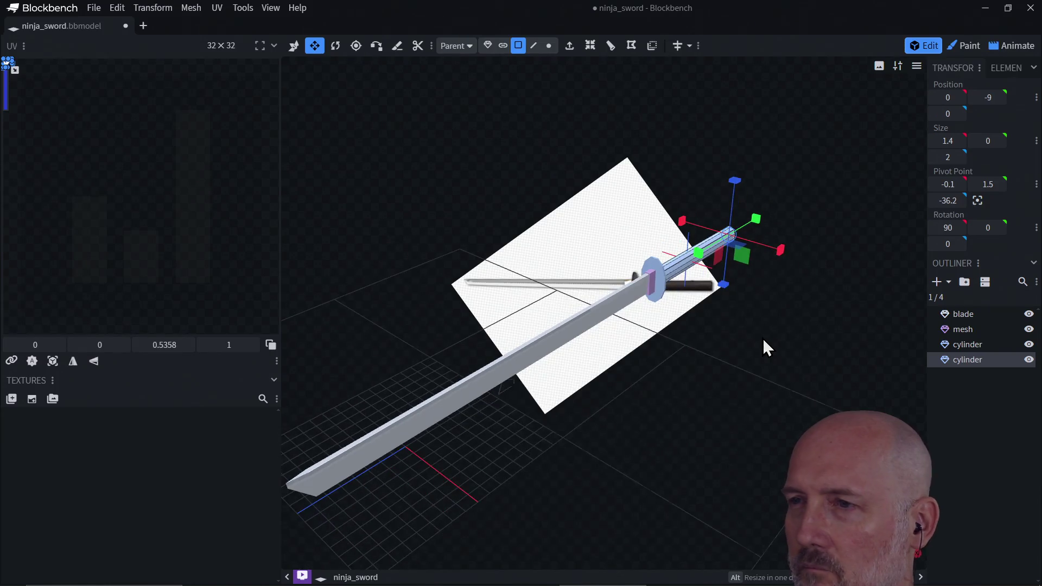
pyautogui.moveTo(500, 282)
pyautogui.mouseDown()
pyautogui.moveTo(613, 361)
pyautogui.moveTo(528, 402)
pyautogui.moveTo(472, 384)
pyautogui.moveTo(523, 362)
pyautogui.moveTo(655, 416)
pyautogui.moveTo(609, 400)
pyautogui.moveTo(705, 417)
pyautogui.moveTo(604, 405)
pyautogui.moveTo(624, 400)
pyautogui.mouseUp()
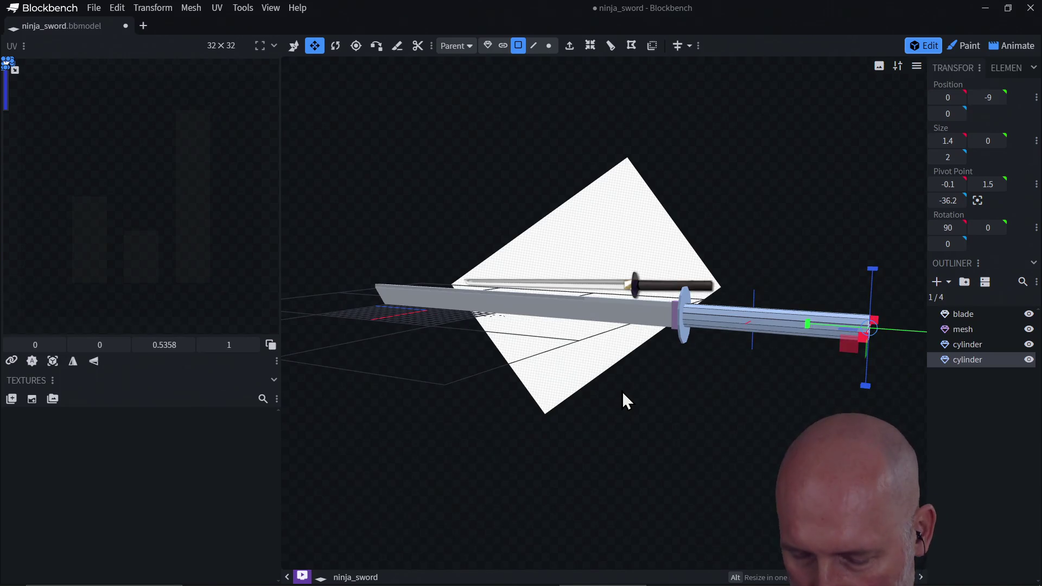
pyautogui.hotkey('ctrl', 's')
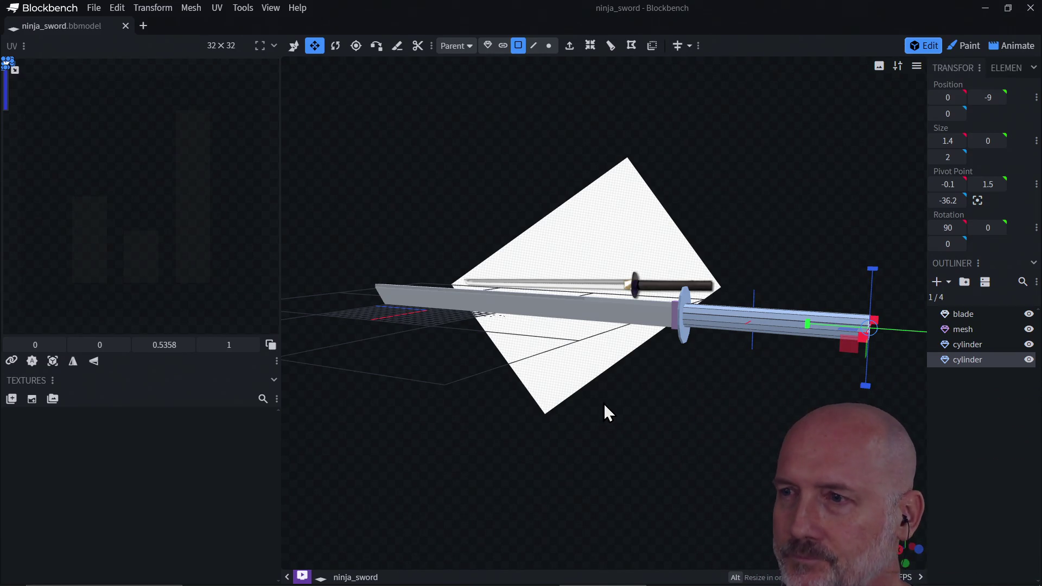
# - Undo the flared resize so the handle's end face keeps its thin 1.4 × 2 width
pyautogui.scroll(3, 582, 380)
pyautogui.scroll(-2, 582, 380)
pyautogui.moveTo(715, 386)
pyautogui.mouseDown()
pyautogui.moveTo(580, 400)
pyautogui.moveTo(573, 420)
pyautogui.moveTo(490, 374)
pyautogui.moveTo(465, 434)
pyautogui.moveTo(476, 434)
pyautogui.moveTo(446, 417)
pyautogui.moveTo(592, 410)
pyautogui.moveTo(749, 426)
pyautogui.moveTo(770, 396)
pyautogui.moveTo(755, 411)
pyautogui.moveTo(753, 457)
pyautogui.moveTo(652, 422)
pyautogui.moveTo(647, 342)
pyautogui.moveTo(562, 326)
pyautogui.moveTo(584, 380)
pyautogui.moveTo(658, 330)
pyautogui.moveTo(533, 406)
pyautogui.moveTo(584, 404)
pyautogui.mouseUp()
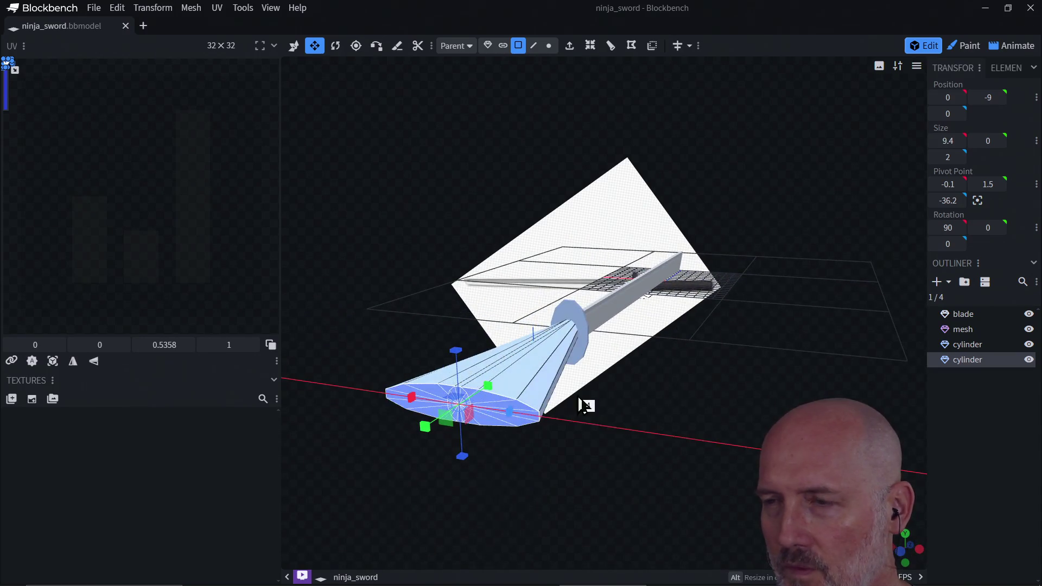
pyautogui.hotkey('ctrl', 'z')
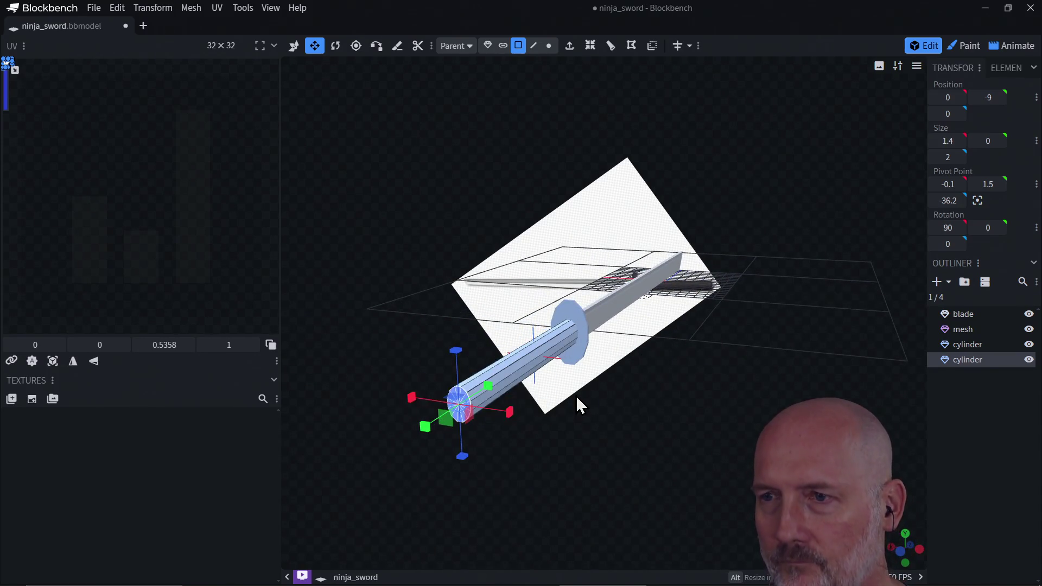
pyautogui.click(293, 47)
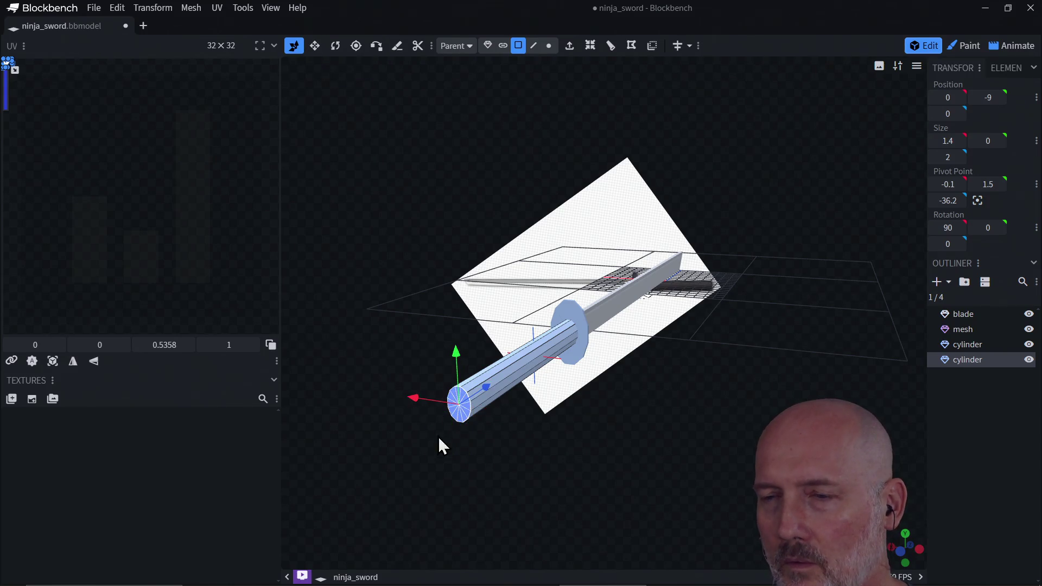
# - Hide all reference images so only the ninja_sword model shows in the viewport
pyautogui.moveTo(460, 474)
pyautogui.mouseDown()
pyautogui.moveTo(563, 495)
pyautogui.moveTo(659, 402)
pyautogui.moveTo(562, 327)
pyautogui.mouseUp()
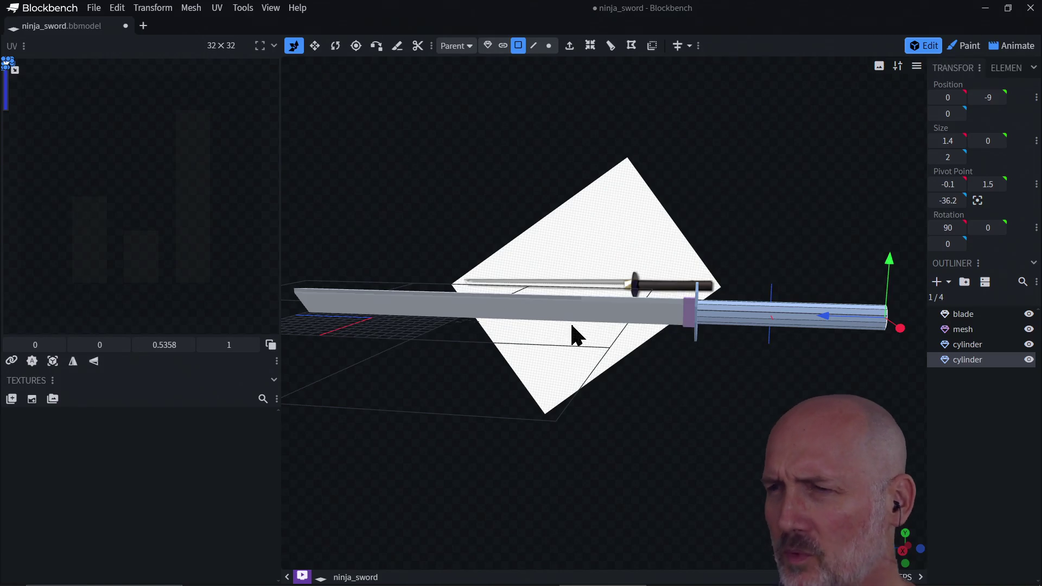
pyautogui.scroll(3, 716, 383)
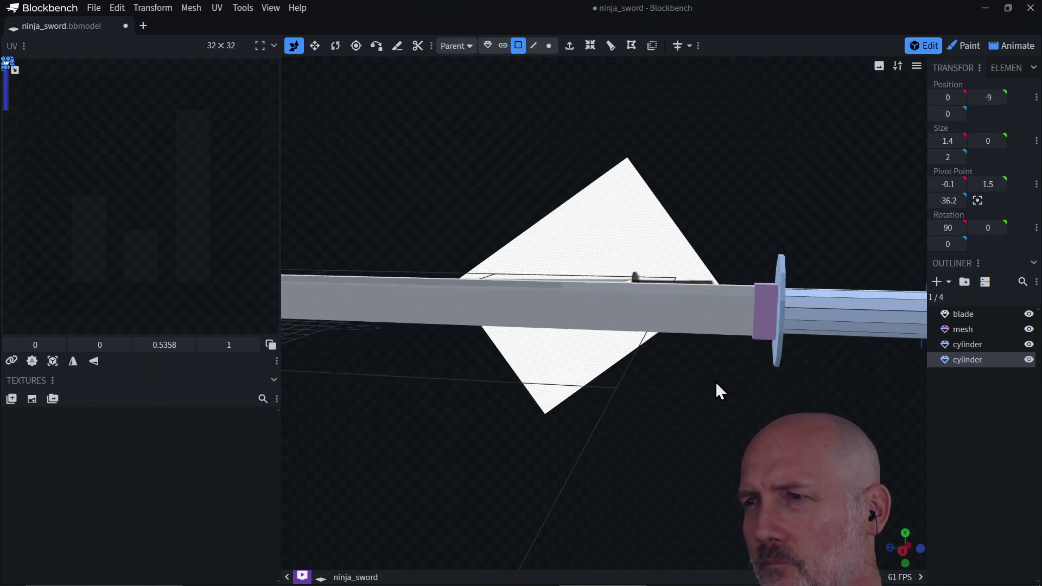
pyautogui.scroll(2, 716, 383)
pyautogui.scroll(-3, 781, 390)
pyautogui.scroll(3, 759, 389)
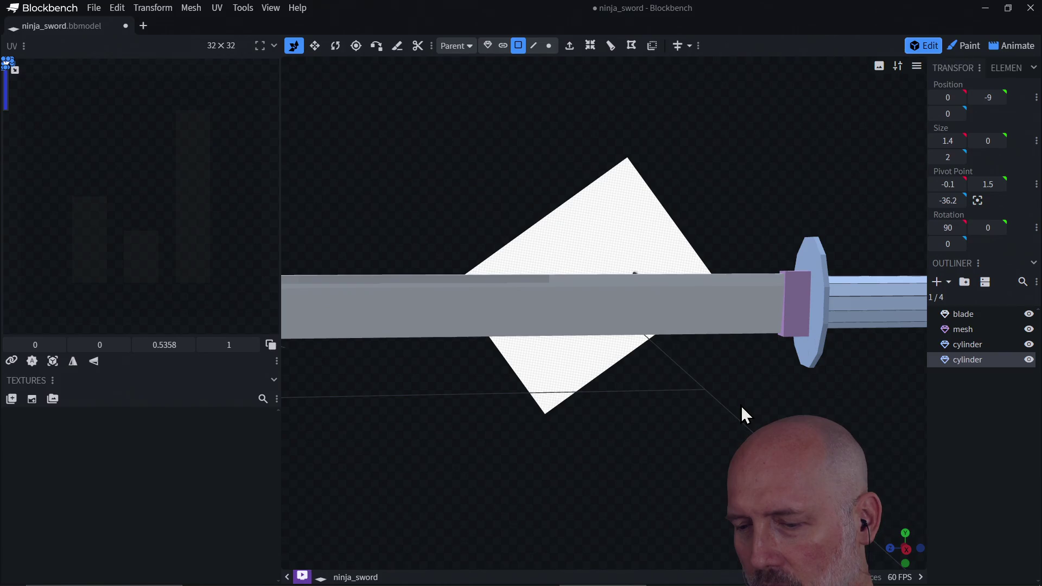
pyautogui.scroll(-1, 838, 405)
pyautogui.moveTo(838, 407)
pyautogui.mouseDown()
pyautogui.moveTo(727, 406)
pyautogui.moveTo(700, 438)
pyautogui.moveTo(644, 402)
pyautogui.moveTo(613, 438)
pyautogui.moveTo(609, 400)
pyautogui.moveTo(663, 407)
pyautogui.moveTo(623, 310)
pyautogui.mouseUp()
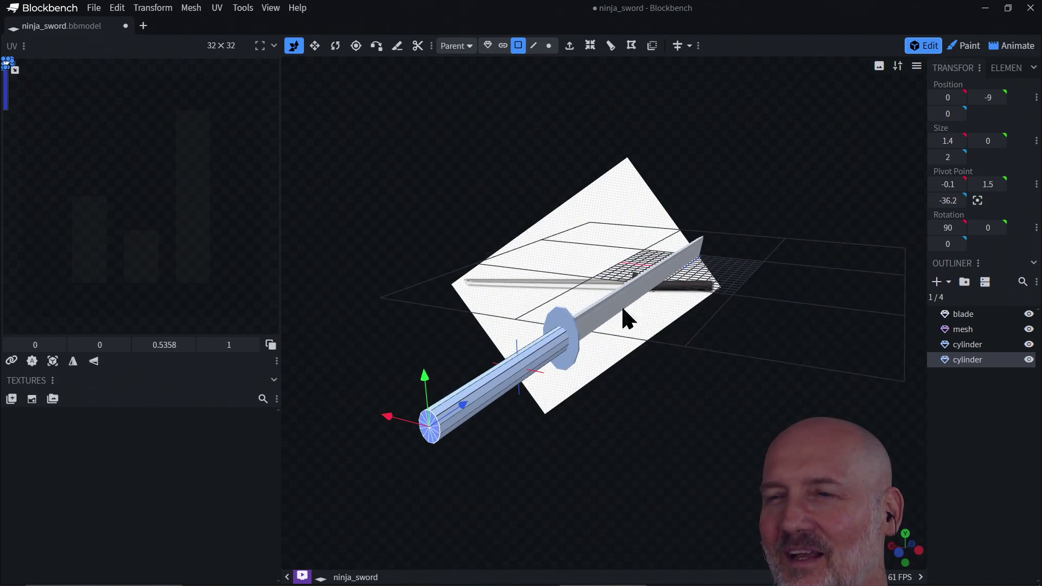
pyautogui.rightClick(520, 146)
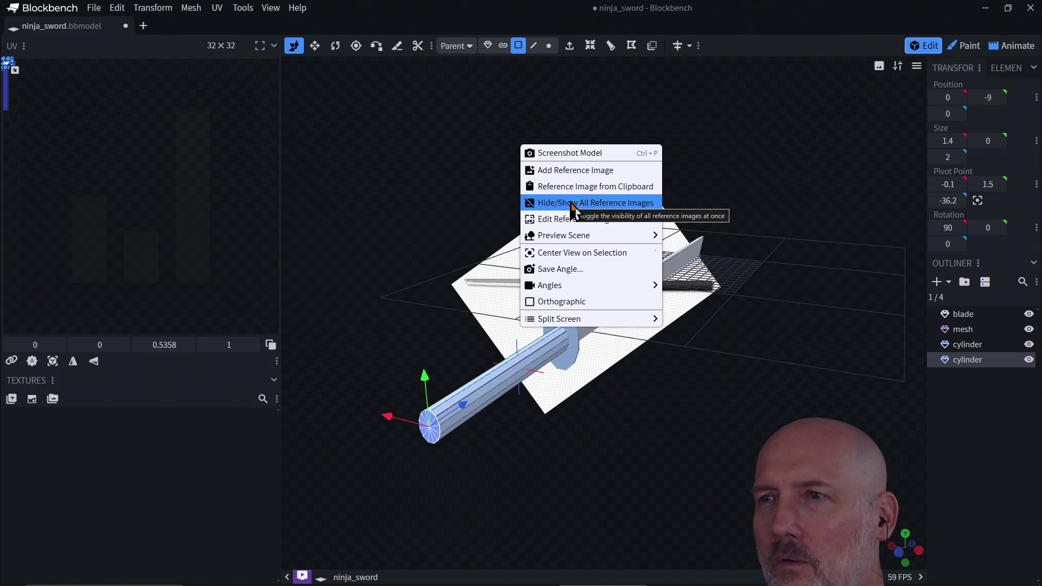
pyautogui.click(574, 209)
pyautogui.moveTo(612, 372)
pyautogui.mouseDown()
pyautogui.moveTo(506, 374)
pyautogui.moveTo(513, 407)
pyautogui.moveTo(576, 386)
pyautogui.mouseUp()
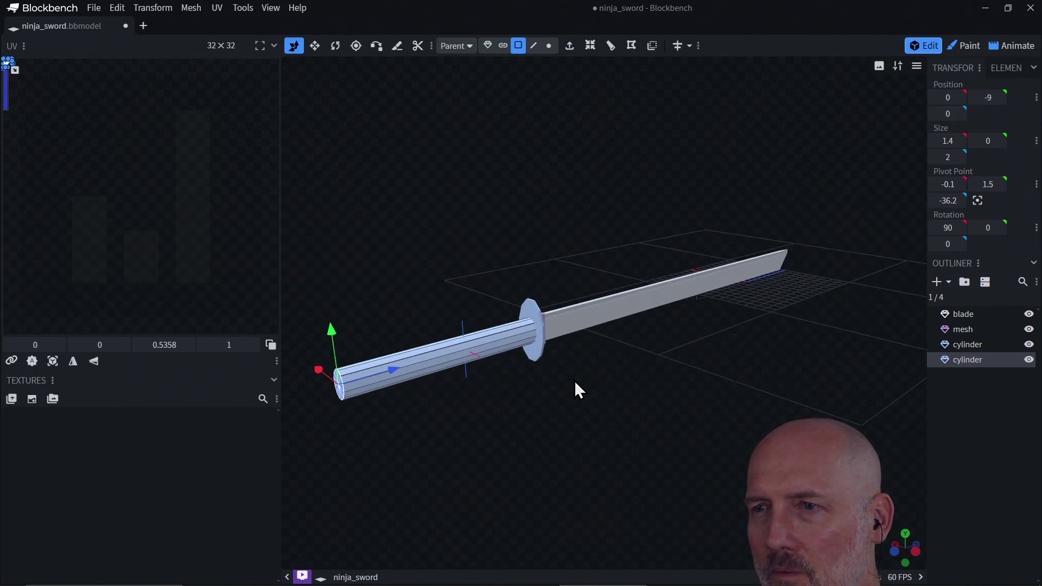
pyautogui.click(965, 46)
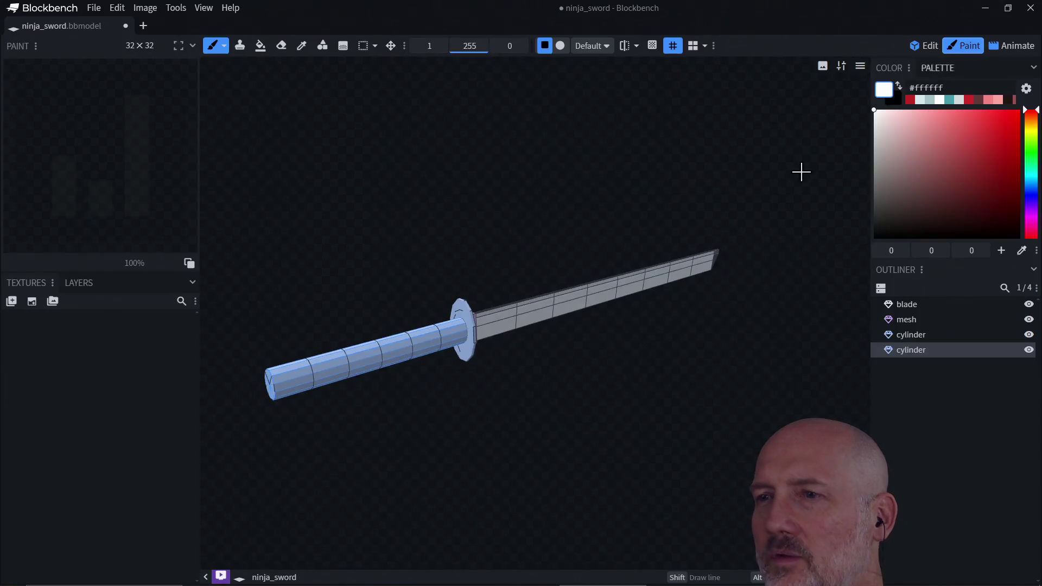
pyautogui.moveTo(508, 388)
pyautogui.mouseDown()
pyautogui.moveTo(639, 365)
pyautogui.moveTo(567, 413)
pyautogui.moveTo(466, 370)
pyautogui.moveTo(454, 320)
pyautogui.moveTo(453, 379)
pyautogui.moveTo(548, 421)
pyautogui.moveTo(621, 407)
pyautogui.moveTo(624, 376)
pyautogui.mouseUp()
pyautogui.scroll(5, 625, 368)
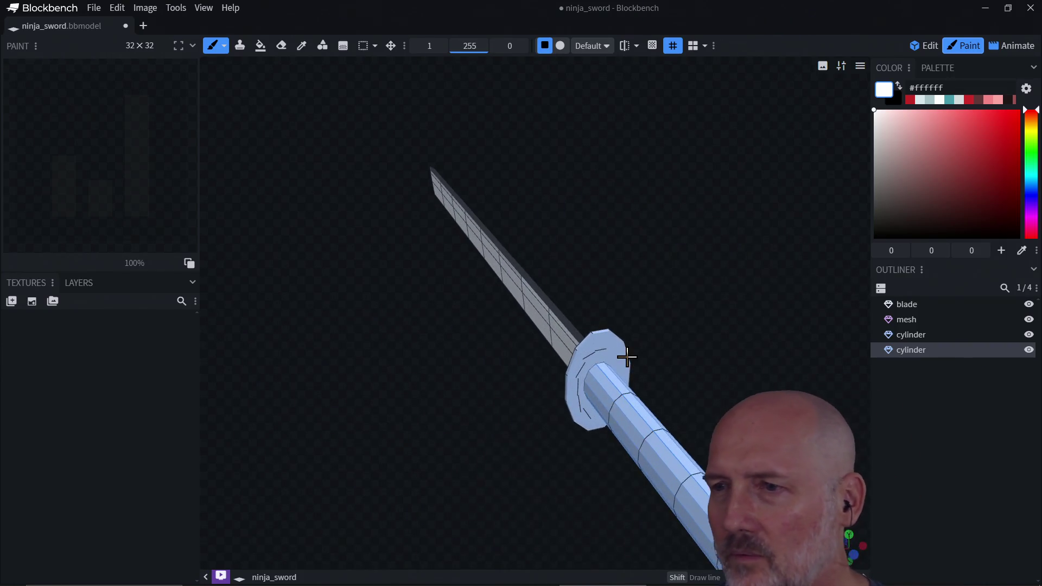
pyautogui.scroll(-5, 551, 389)
pyautogui.moveTo(551, 389)
pyautogui.mouseDown()
pyautogui.moveTo(668, 388)
pyautogui.moveTo(717, 403)
pyautogui.moveTo(678, 313)
pyautogui.mouseUp()
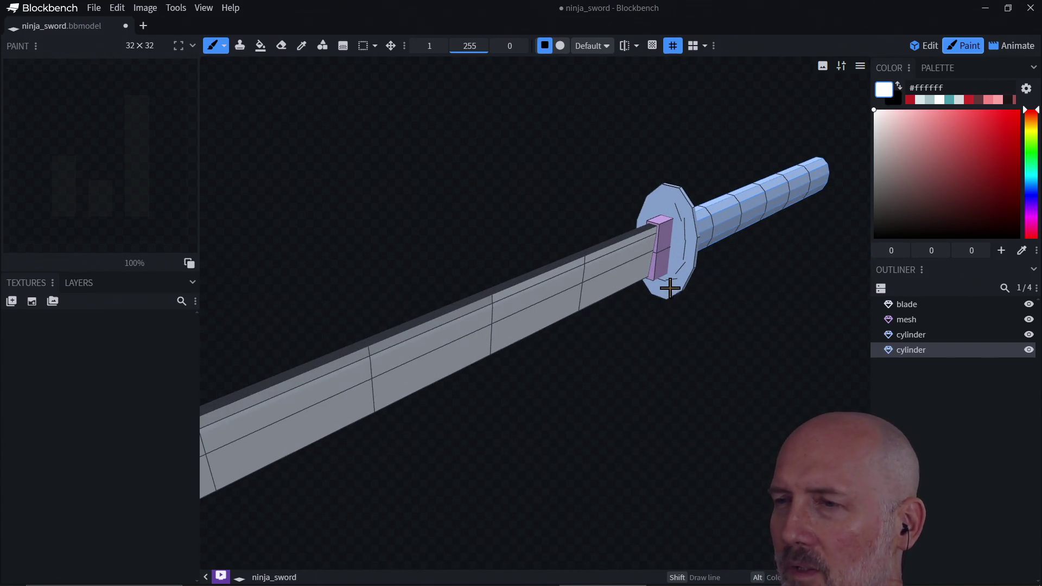
pyautogui.scroll(2, 670, 287)
pyautogui.moveTo(693, 336)
pyautogui.mouseDown()
pyautogui.moveTo(618, 289)
pyautogui.moveTo(693, 282)
pyautogui.moveTo(665, 320)
pyautogui.moveTo(647, 324)
pyautogui.moveTo(644, 295)
pyautogui.moveTo(556, 331)
pyautogui.mouseUp()
pyautogui.scroll(-2, 647, 324)
pyautogui.click(563, 297)
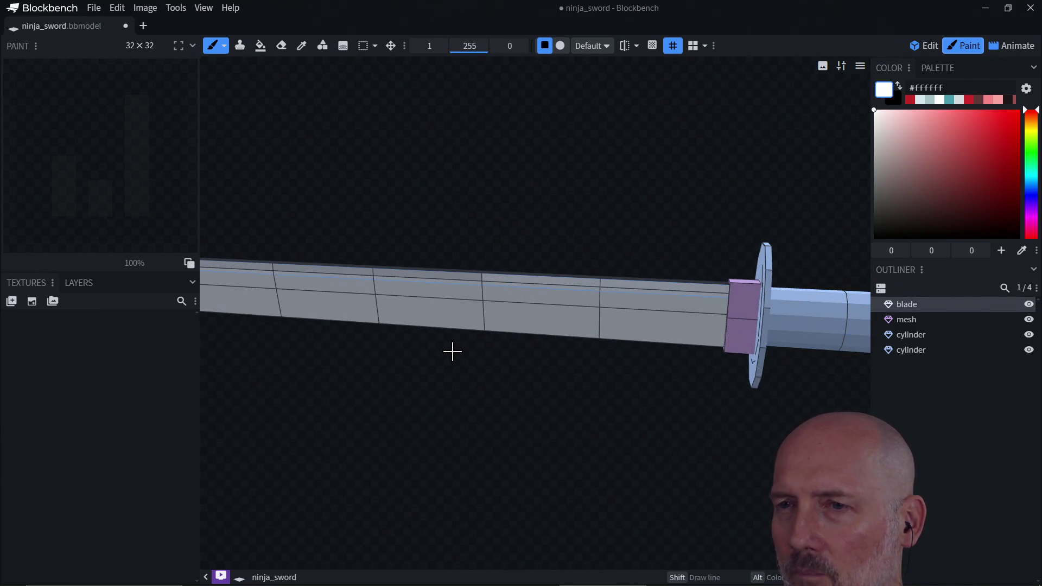
pyautogui.scroll(-3, 451, 354)
pyautogui.moveTo(426, 382)
pyautogui.mouseDown()
pyautogui.moveTo(416, 384)
pyautogui.moveTo(455, 411)
pyautogui.moveTo(455, 429)
pyautogui.moveTo(407, 419)
pyautogui.moveTo(586, 428)
pyautogui.moveTo(539, 390)
pyautogui.moveTo(307, 367)
pyautogui.moveTo(286, 344)
pyautogui.moveTo(344, 365)
pyautogui.mouseUp()
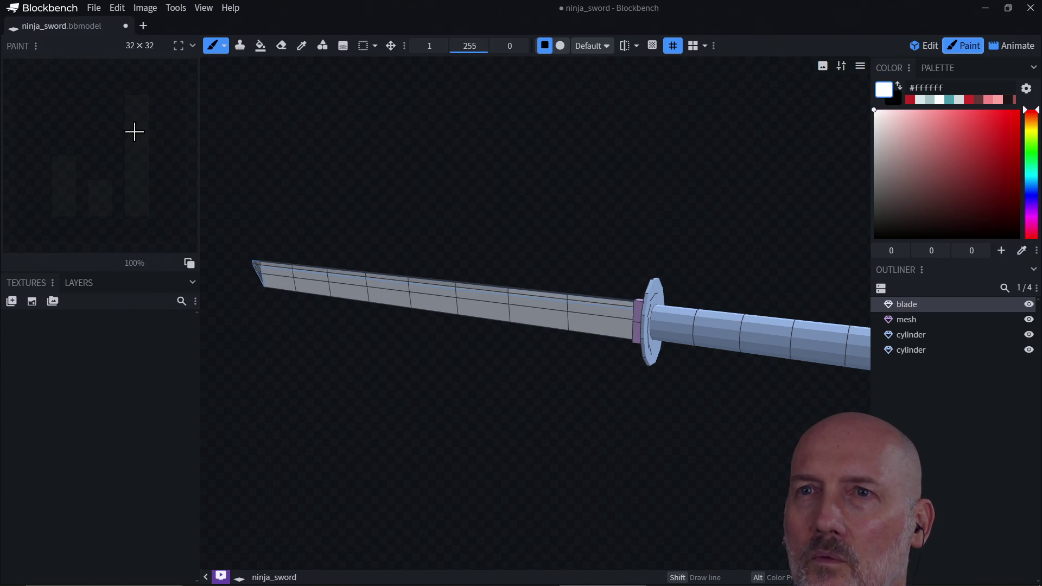
pyautogui.click(925, 45)
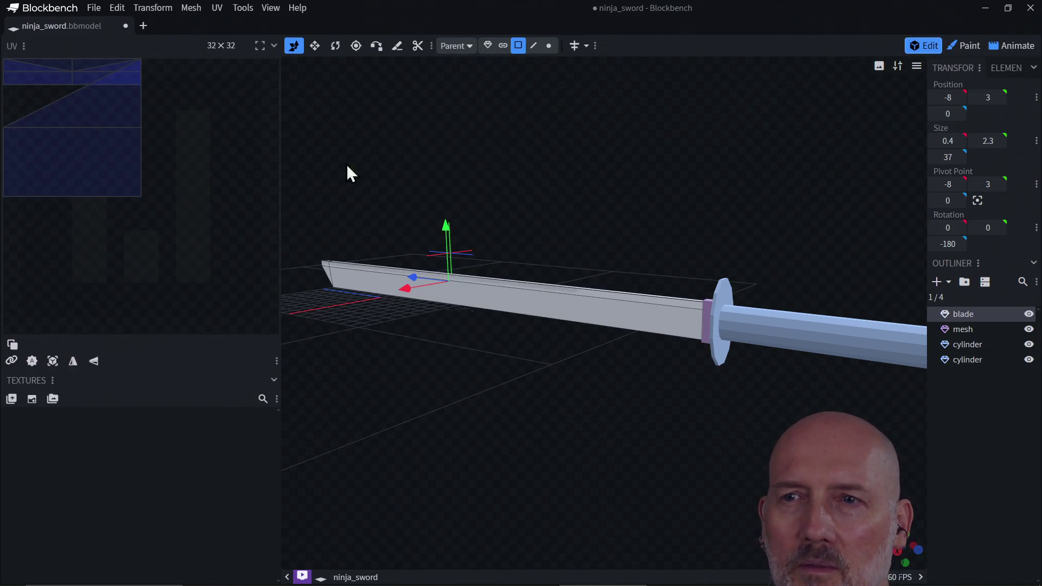
# - Inspect the UVs of the blade's side, top and tip faces, the connector mesh, guard and handle, then reselect the blade
pyautogui.click(370, 286)
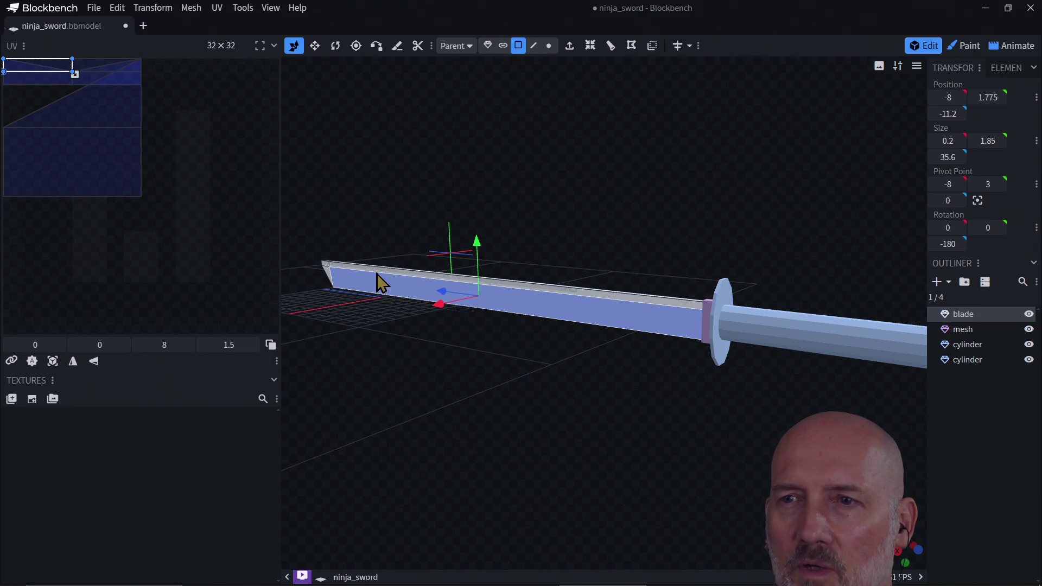
pyautogui.click(377, 269)
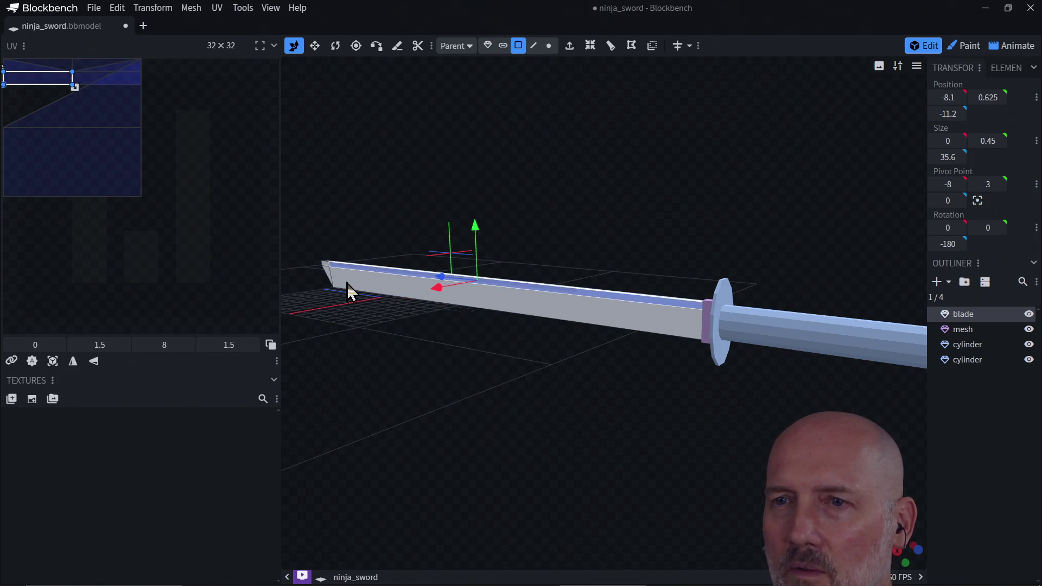
pyautogui.click(329, 275)
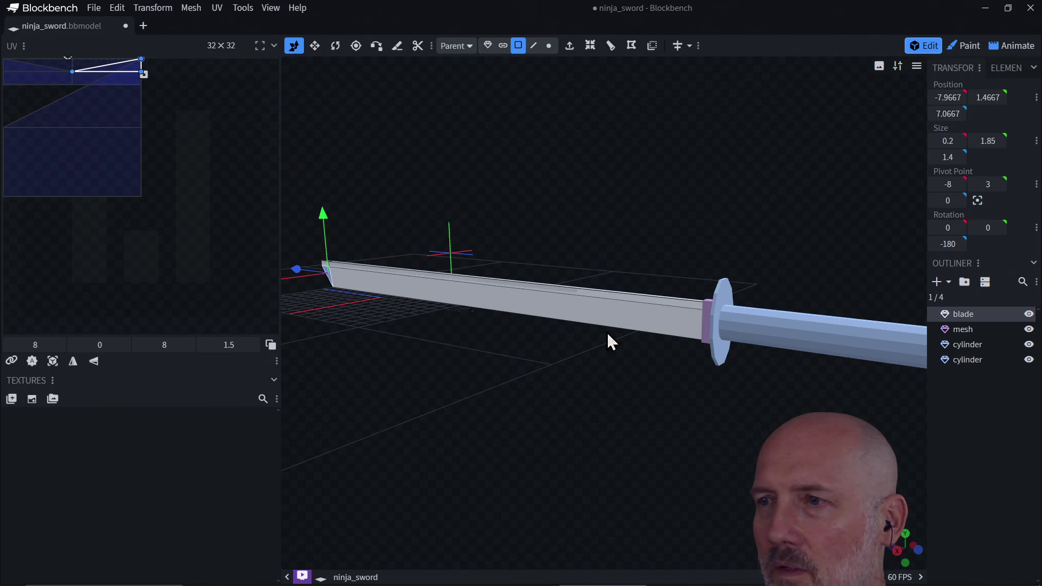
pyautogui.click(706, 327)
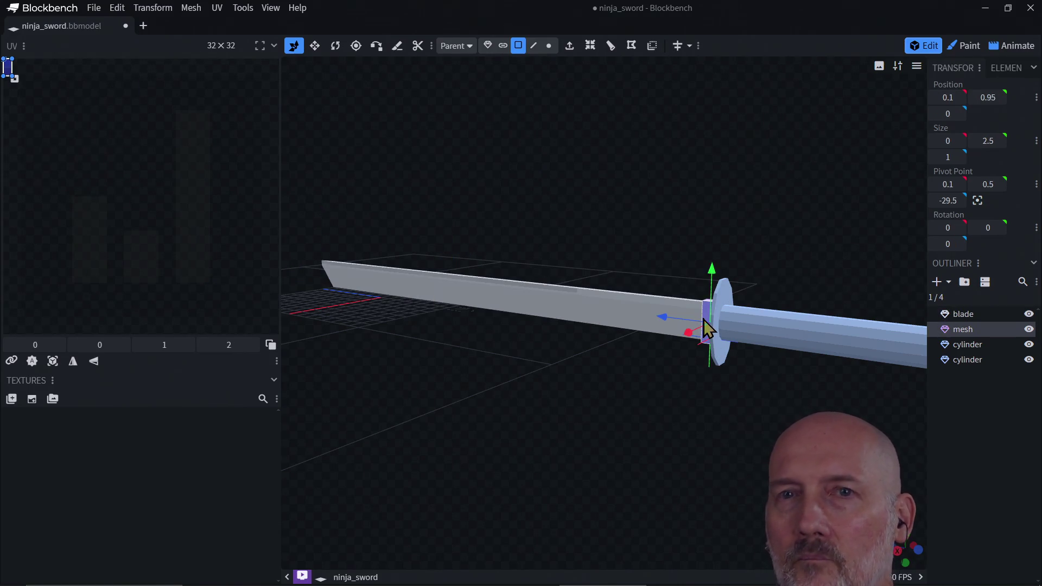
pyautogui.click(727, 333)
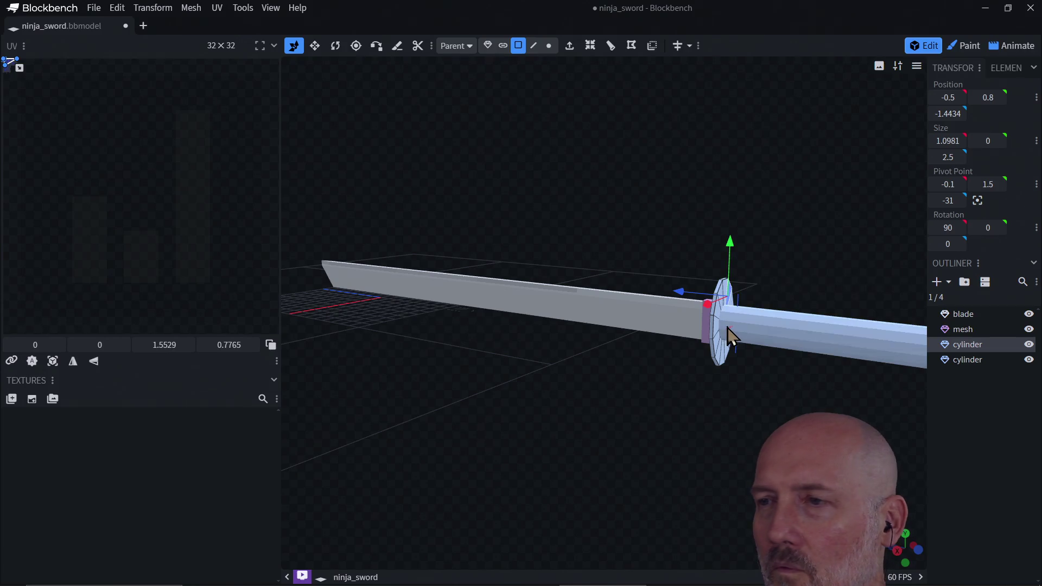
pyautogui.click(738, 341)
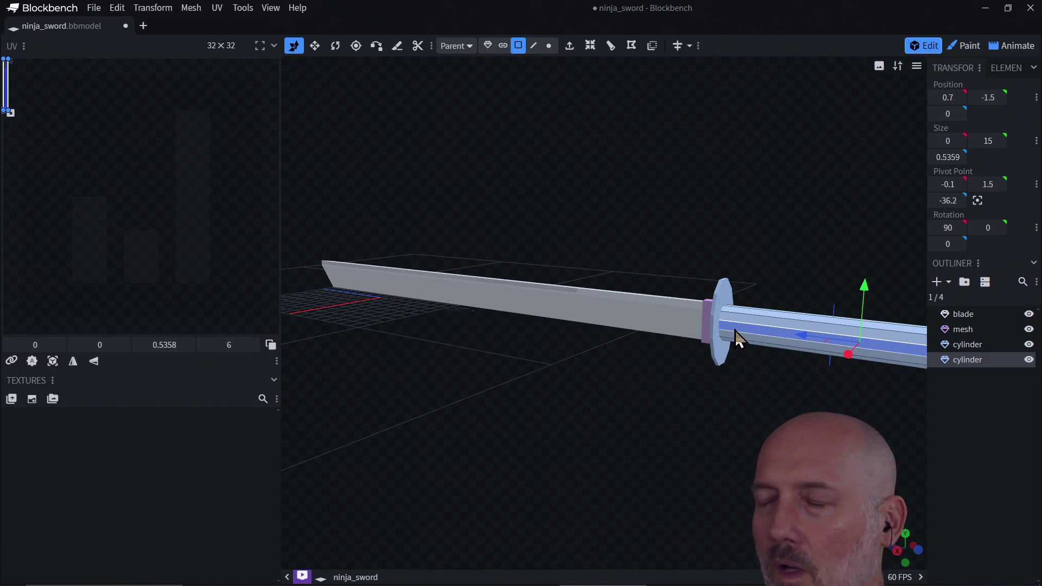
pyautogui.click(578, 318)
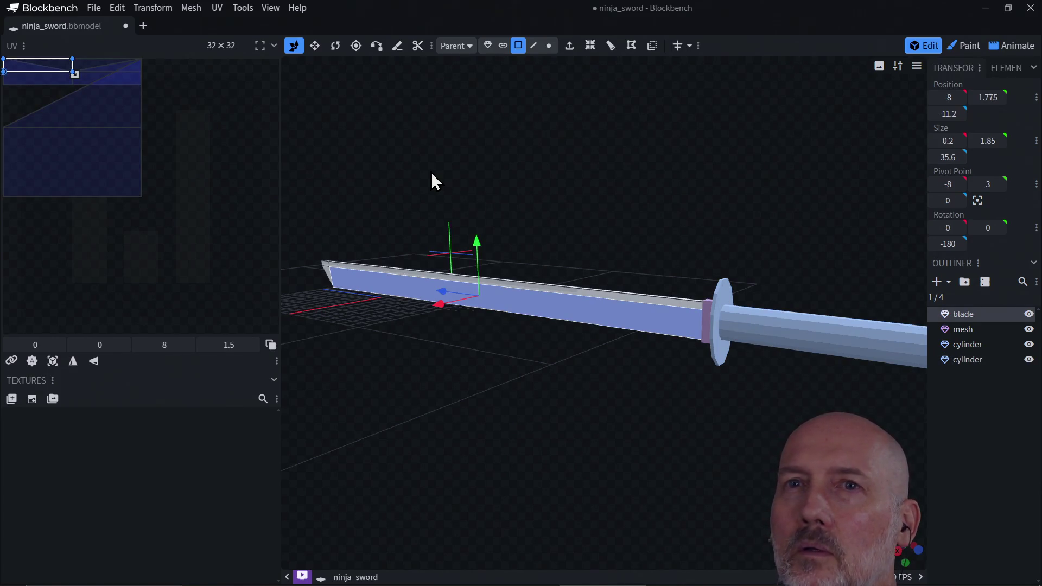
pyautogui.click(964, 47)
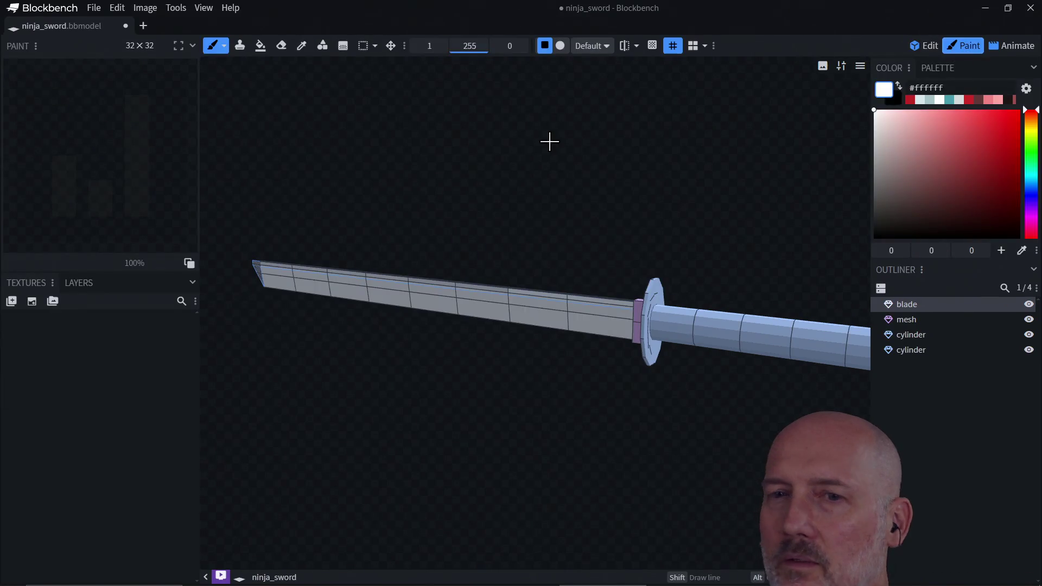
# - Create a new texture named gradient_demo at 64x pixel density for the blade
pyautogui.click(9, 302)
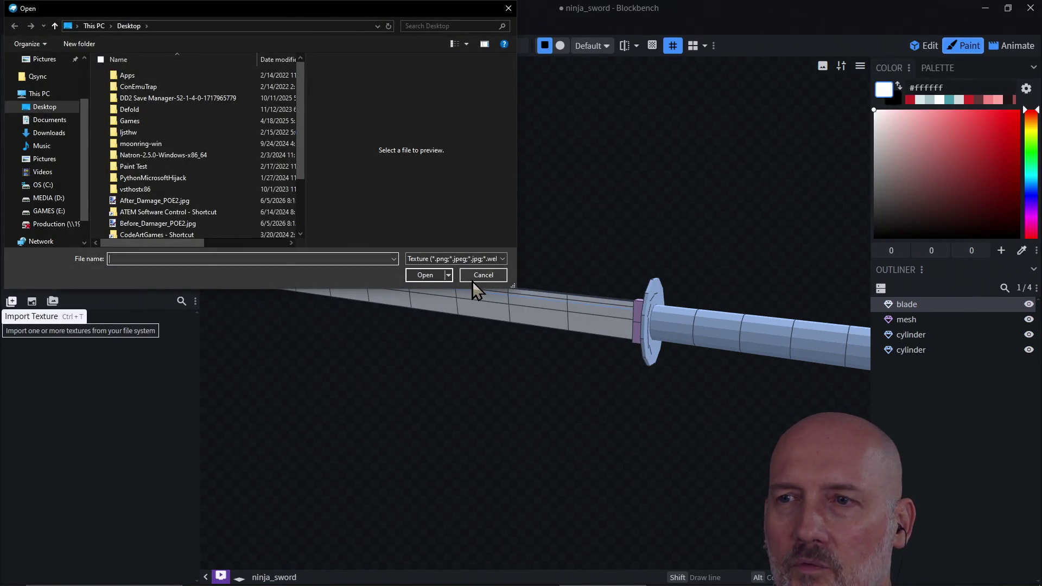
pyautogui.click(472, 279)
pyautogui.click(32, 302)
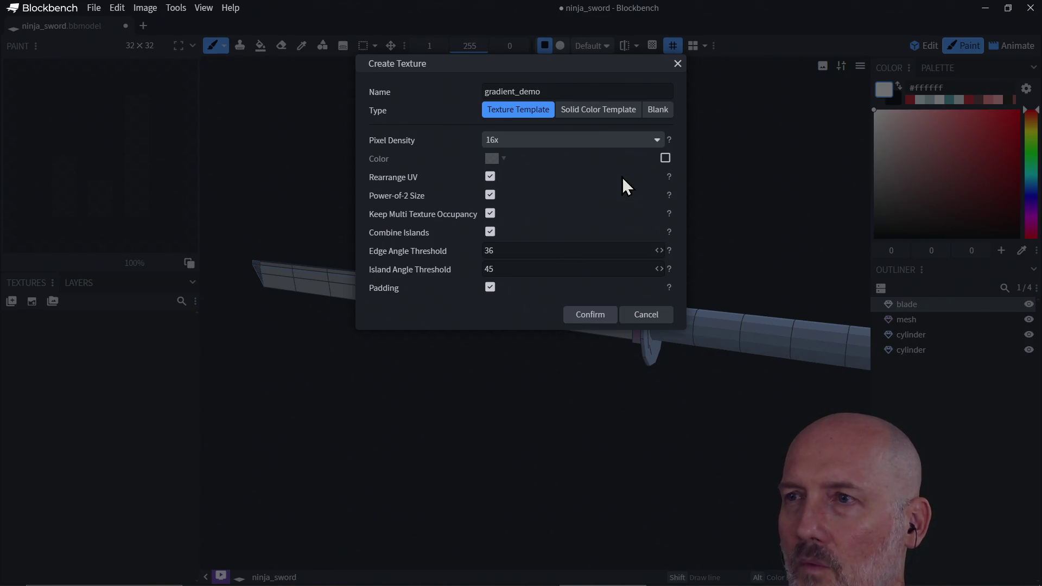
pyautogui.click(656, 142)
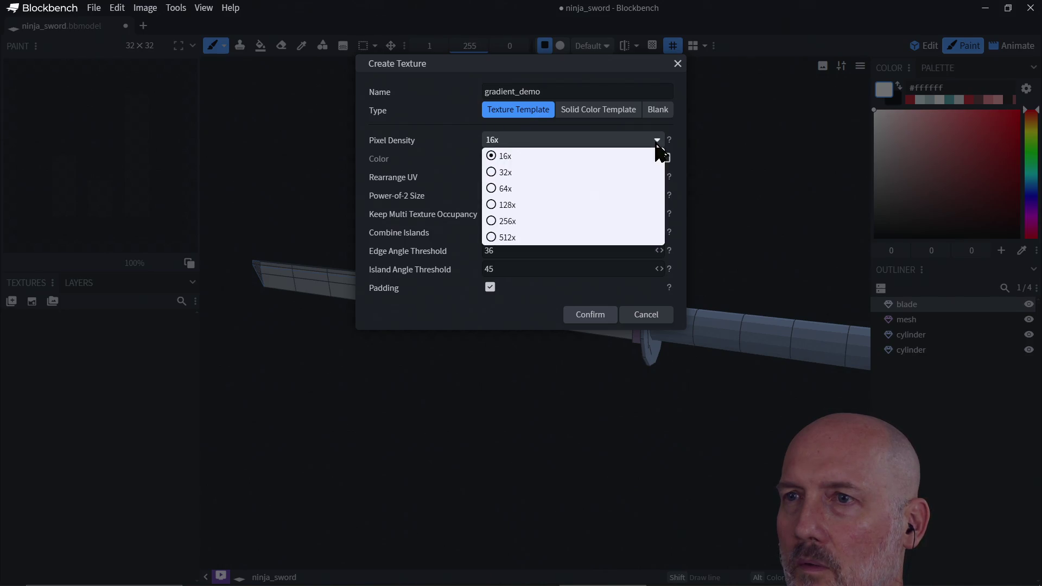
pyautogui.click(535, 193)
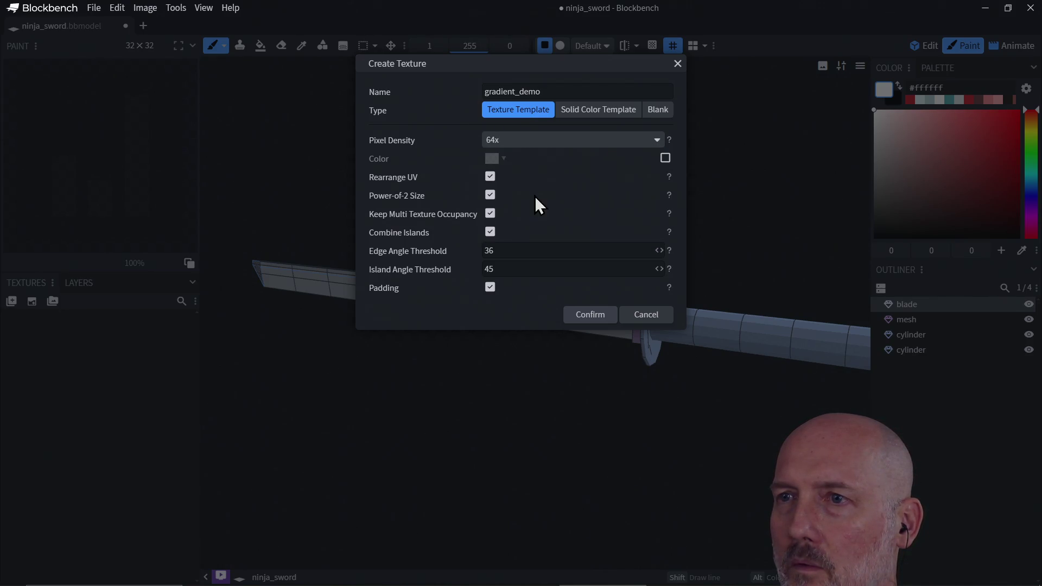
pyautogui.click(582, 317)
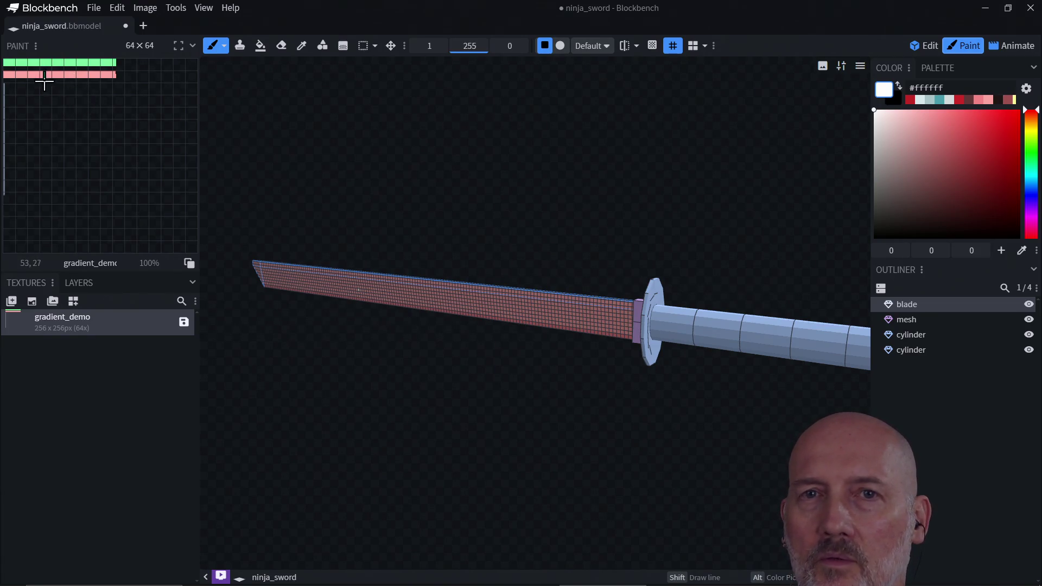
pyautogui.click(142, 164)
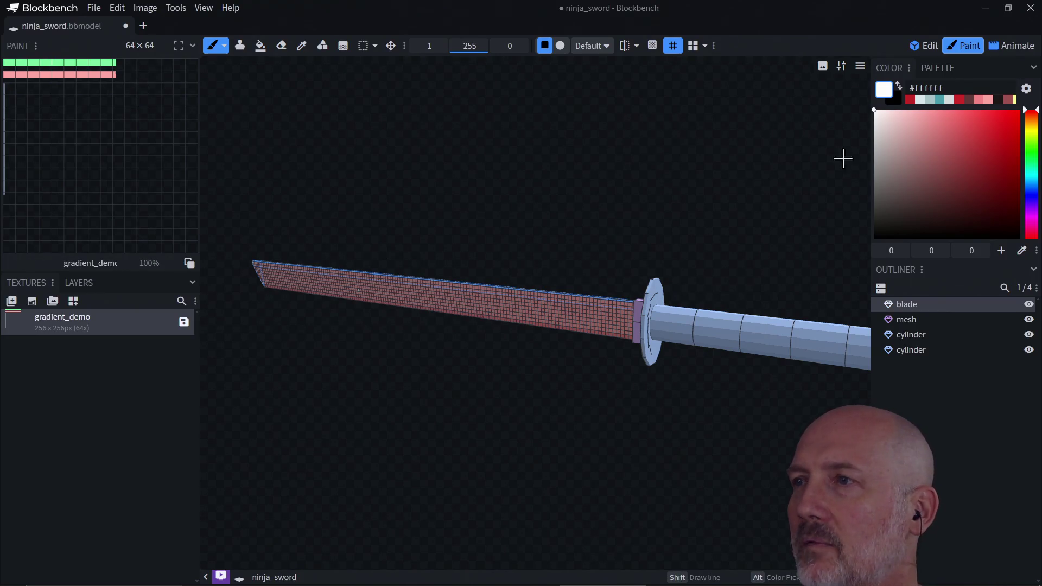
# - Paint white, then dark grey gradients along the blade with the Gradient tool
pyautogui.click(344, 46)
pyautogui.scroll(2, 288, 302)
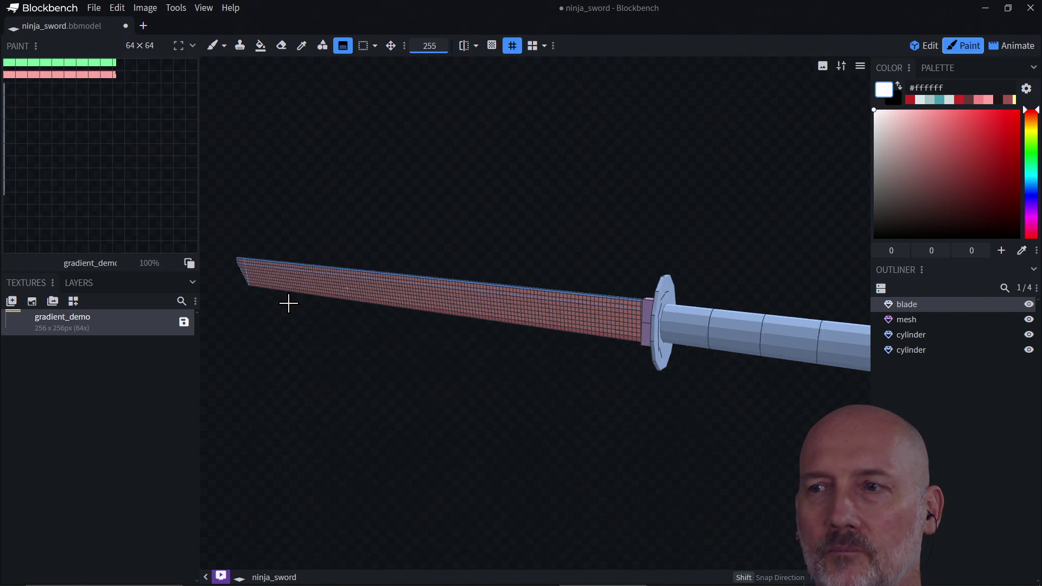
pyautogui.moveTo(274, 335)
pyautogui.mouseDown()
pyautogui.moveTo(337, 346)
pyautogui.moveTo(259, 313)
pyautogui.mouseUp()
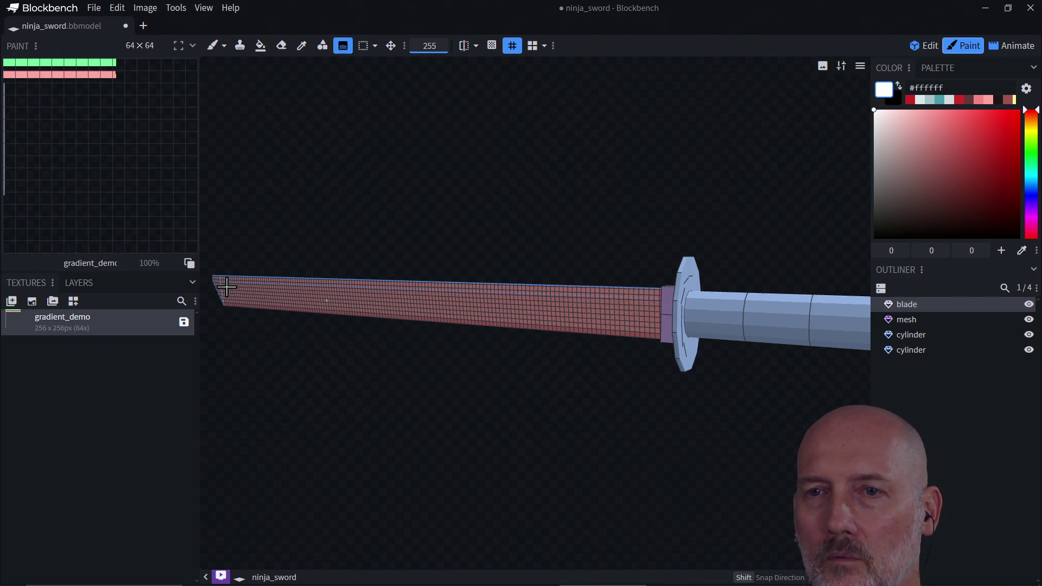
pyautogui.moveTo(224, 283); pyautogui.dragTo(332, 311)
pyautogui.moveTo(465, 305); pyautogui.dragTo(235, 294)
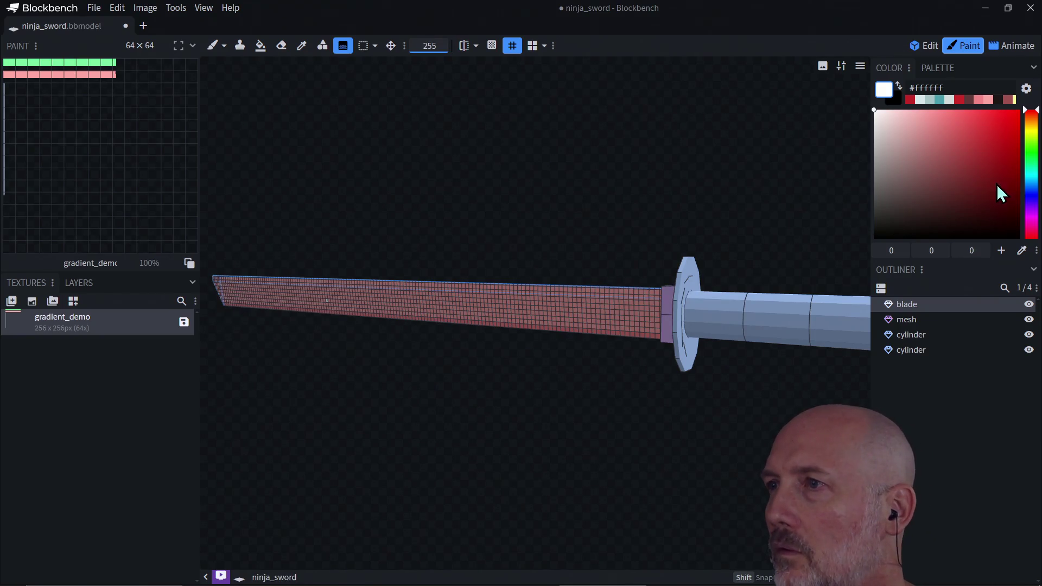
pyautogui.moveTo(874, 133)
pyautogui.mouseDown()
pyautogui.moveTo(884, 187)
pyautogui.moveTo(872, 204)
pyautogui.moveTo(867, 193)
pyautogui.mouseUp()
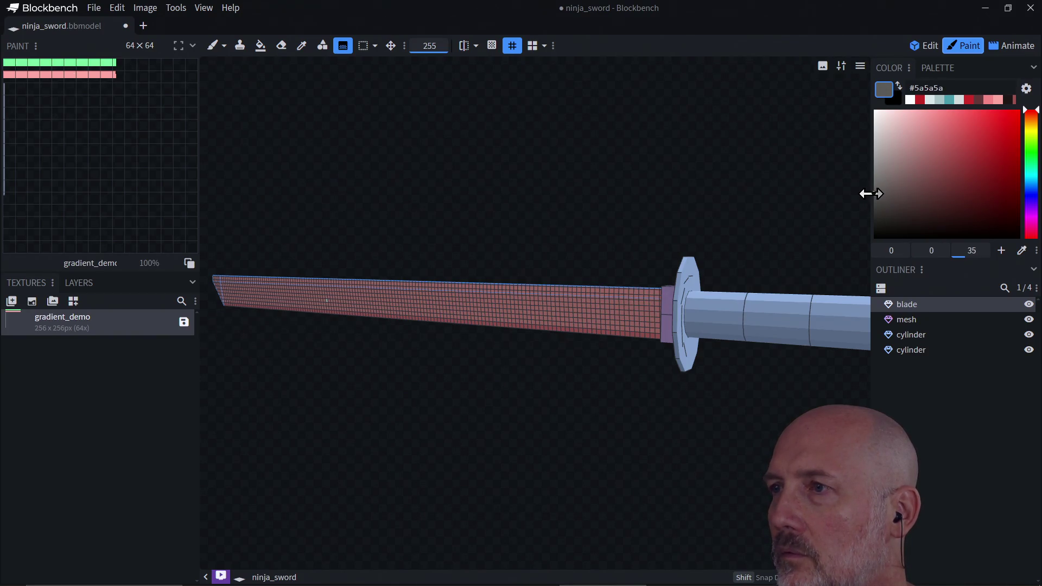
pyautogui.moveTo(499, 295)
pyautogui.mouseDown()
pyautogui.moveTo(498, 317)
pyautogui.moveTo(472, 309)
pyautogui.moveTo(516, 304)
pyautogui.moveTo(506, 302)
pyautogui.moveTo(506, 320)
pyautogui.mouseUp()
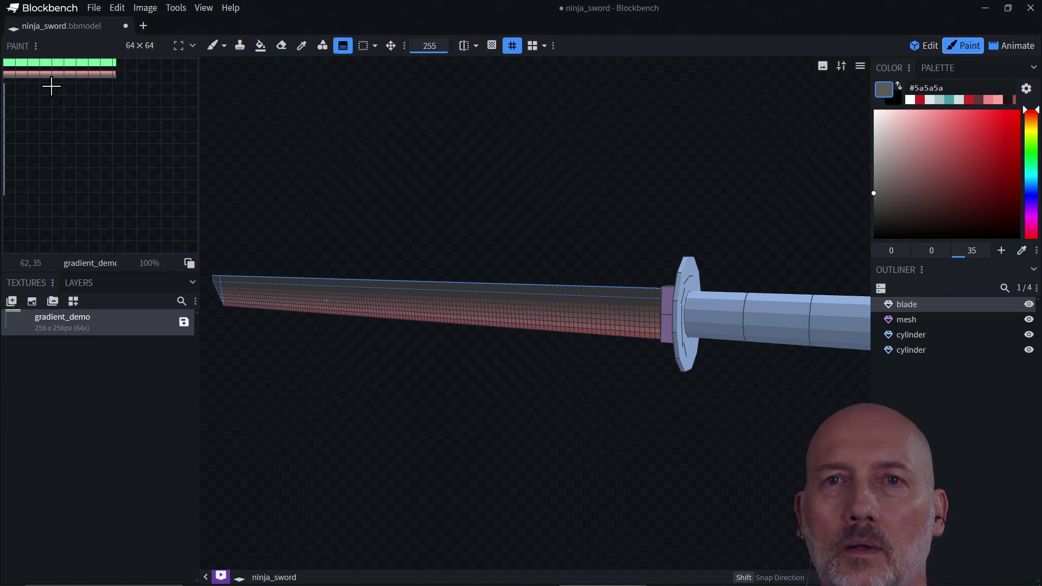
pyautogui.moveTo(28, 74); pyautogui.dragTo(36, 90)
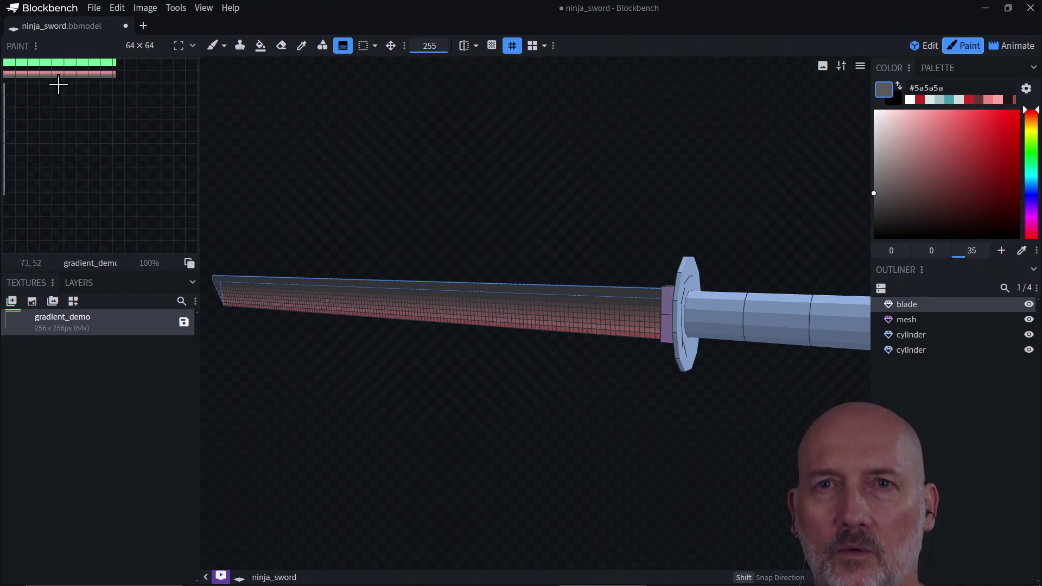
# - Select the blade's strip on the texture canvas and shade it with a dark gradient
pyautogui.moveTo(179, 54); pyautogui.dragTo(179, 54)
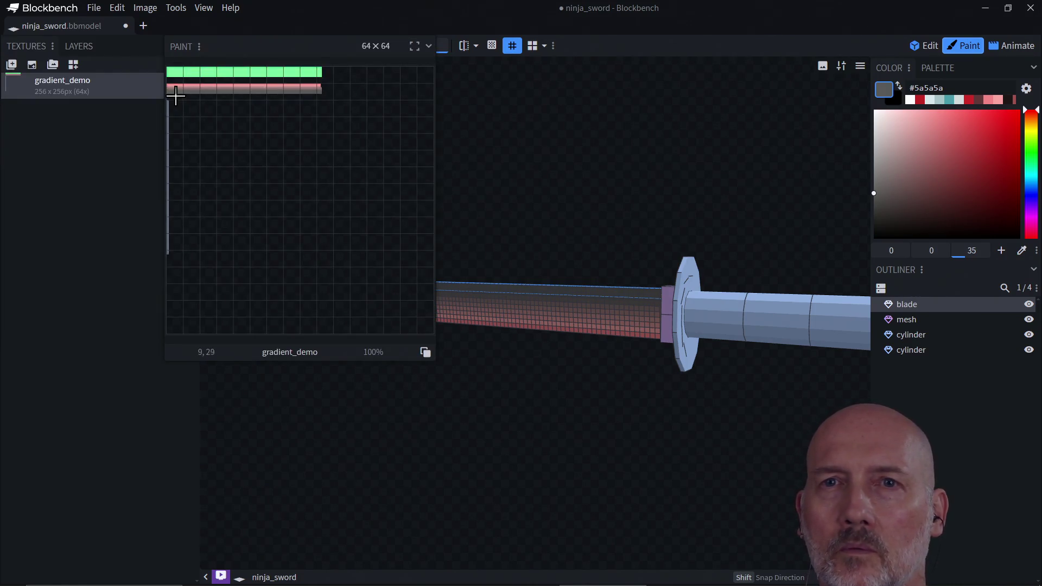
pyautogui.moveTo(276, 56)
pyautogui.mouseDown()
pyautogui.moveTo(234, 95)
pyautogui.moveTo(182, 111)
pyautogui.moveTo(175, 98)
pyautogui.mouseUp()
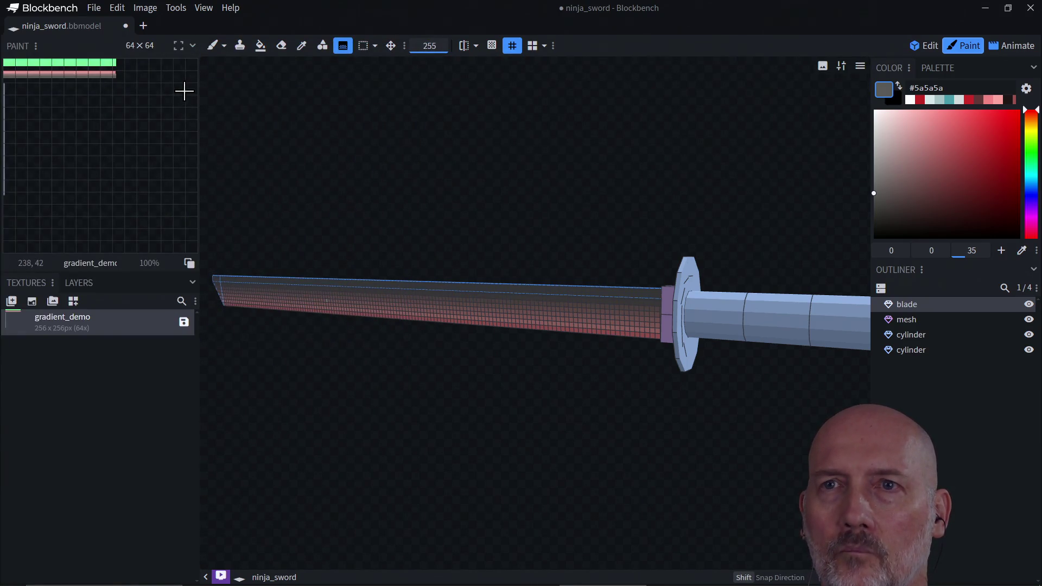
pyautogui.click(363, 47)
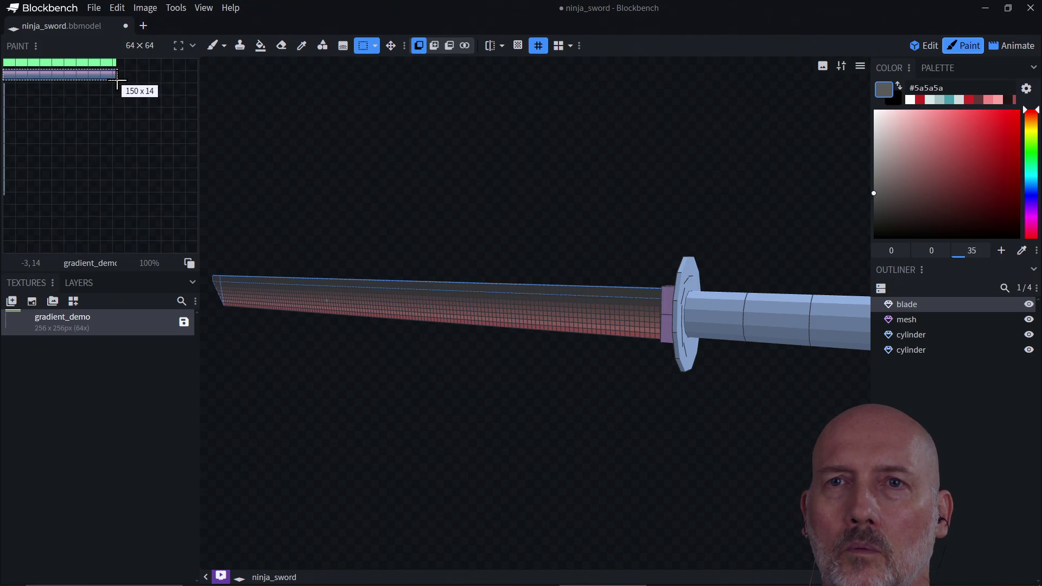
pyautogui.moveTo(117, 80); pyautogui.dragTo(118, 80)
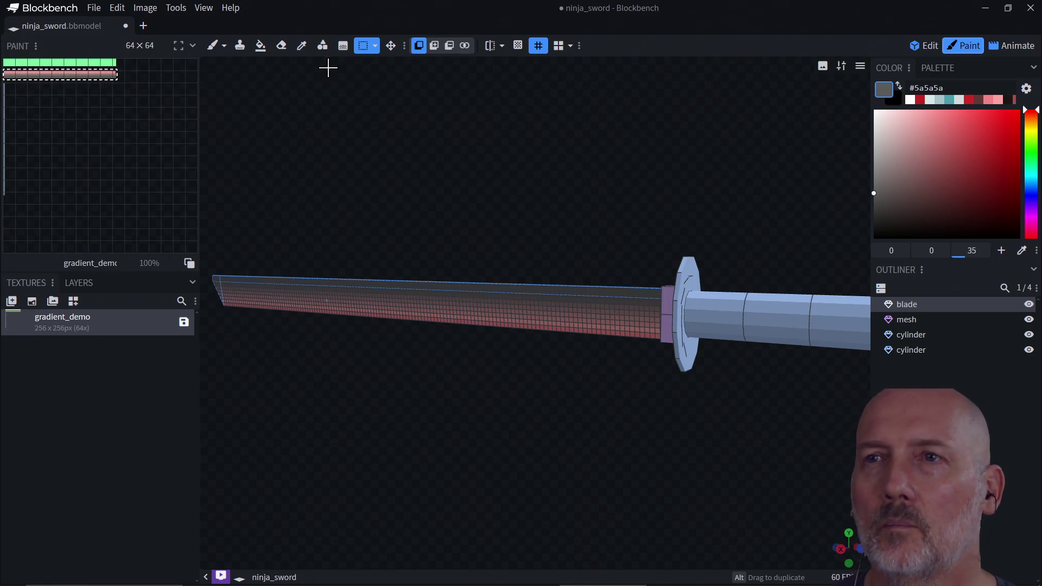
pyautogui.click(342, 48)
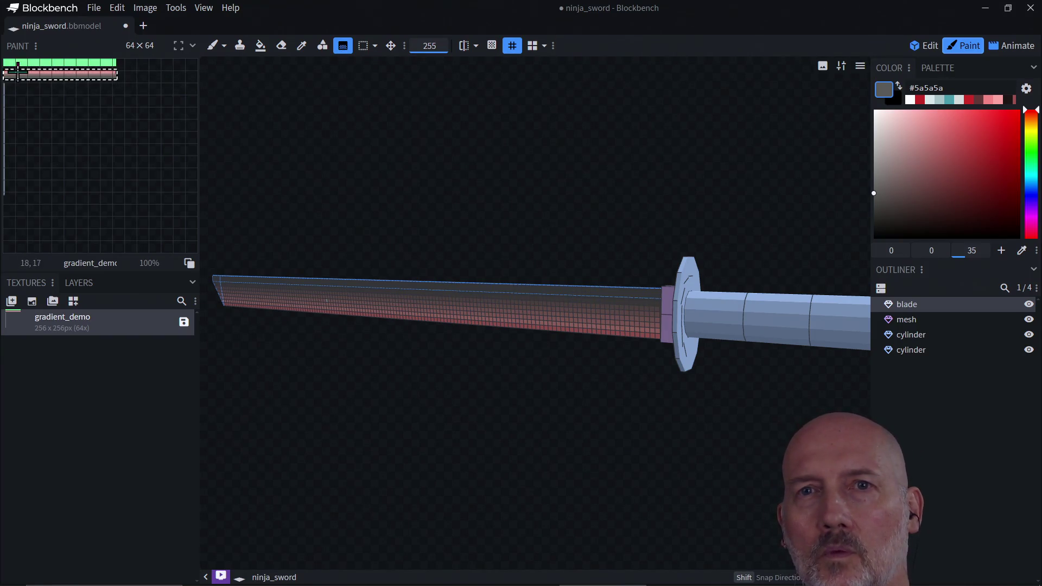
pyautogui.moveTo(43, 70); pyautogui.dragTo(44, 72)
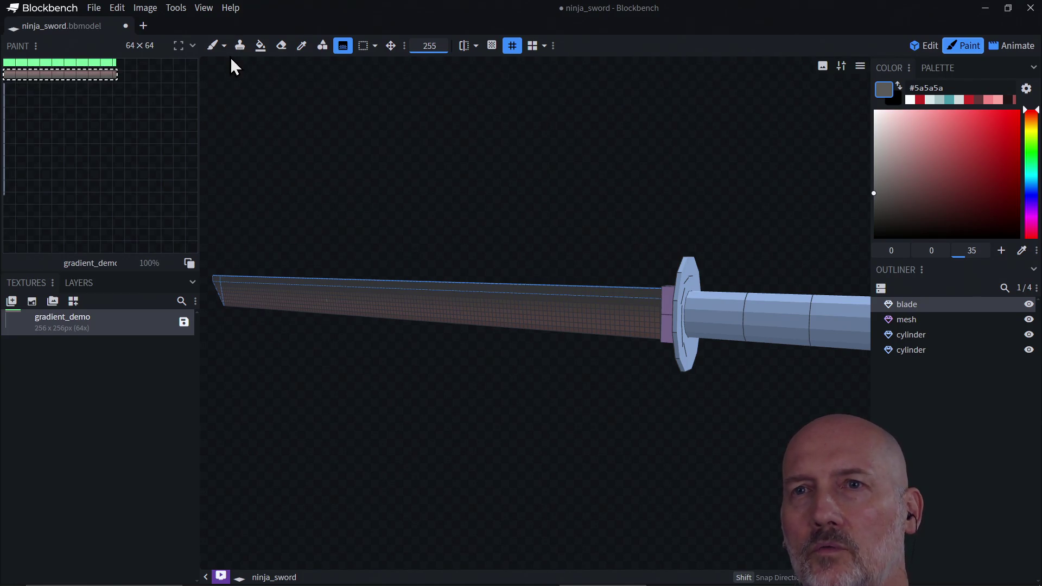
pyautogui.click(281, 47)
# - Erase the dark gradient off the blade strip using an enlarged eraser brush
pyautogui.moveTo(15, 71); pyautogui.dragTo(40, 74)
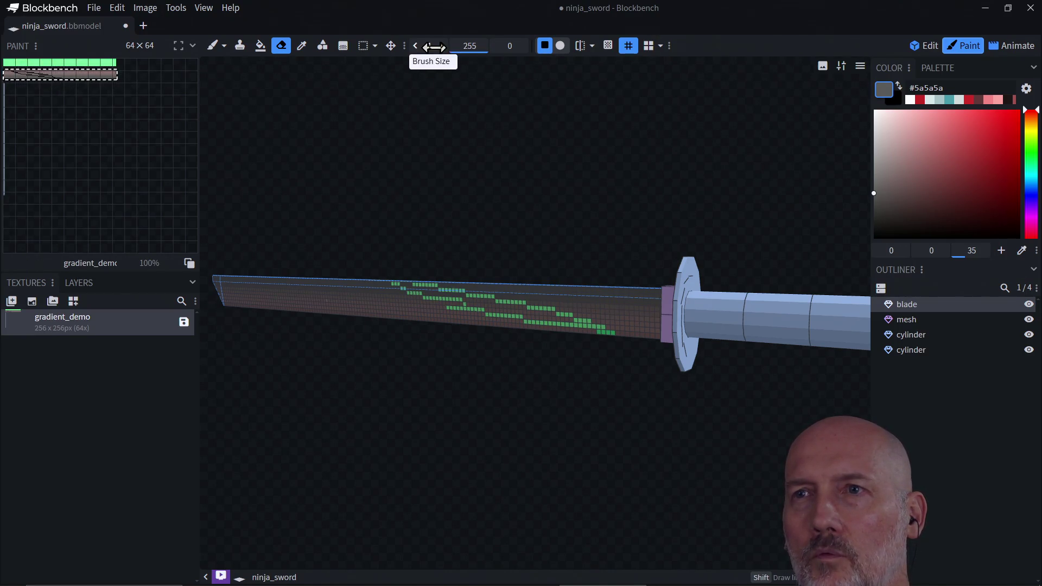
pyautogui.moveTo(441, 50); pyautogui.dragTo(472, 50)
pyautogui.moveTo(31, 76)
pyautogui.mouseDown()
pyautogui.moveTo(5, 79)
pyautogui.moveTo(98, 79)
pyautogui.moveTo(43, 74)
pyautogui.mouseUp()
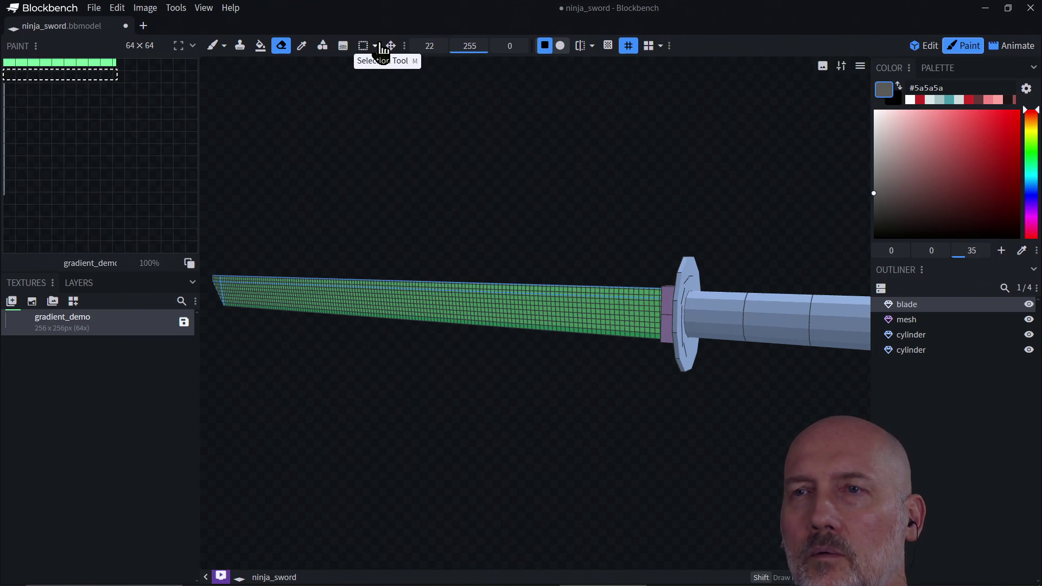
pyautogui.click(415, 47)
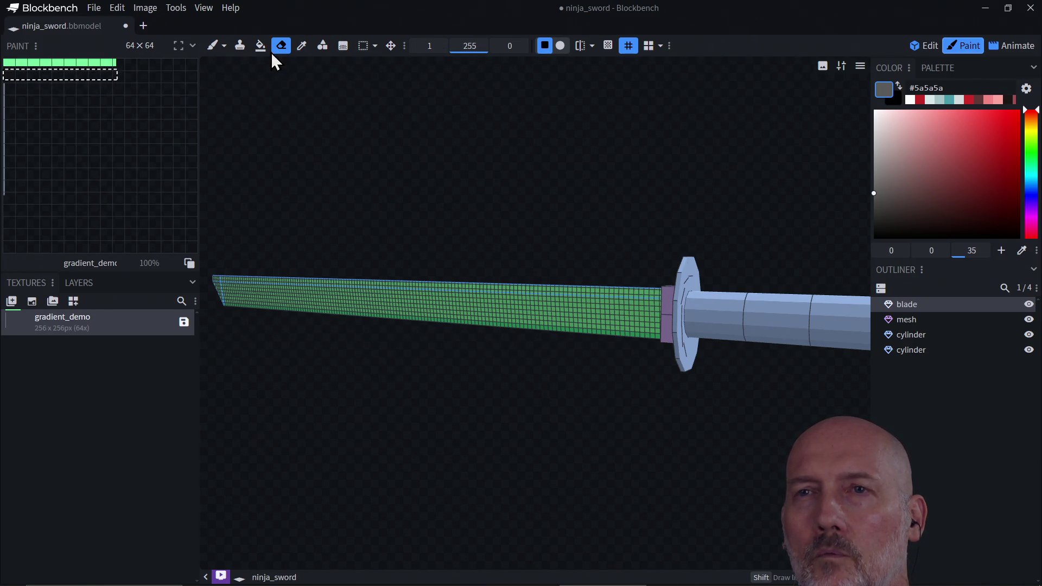
pyautogui.click(342, 46)
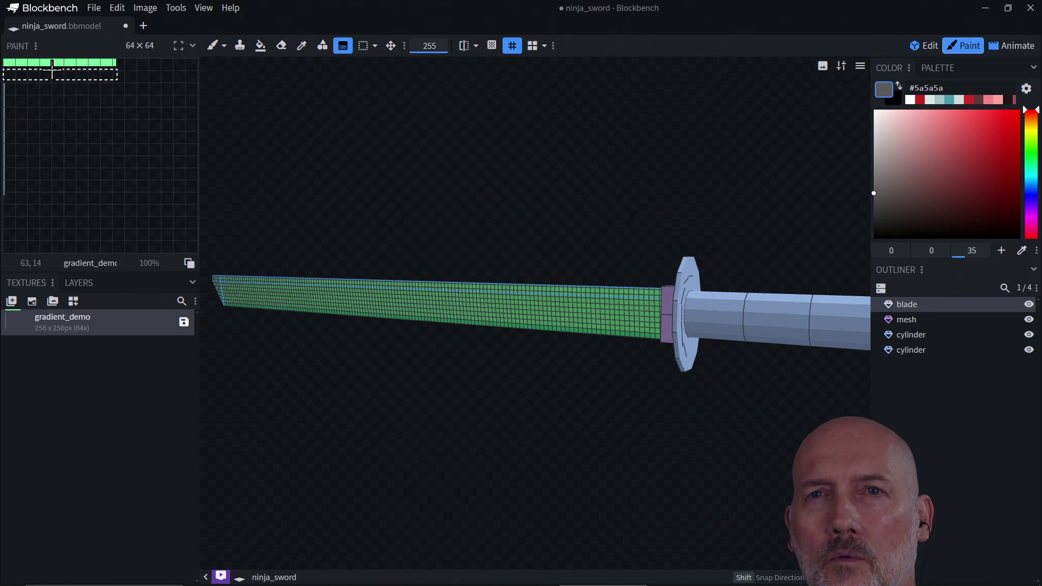
# - Shade the blade strip with a downward gradient, then add a white (#ffffff) gradient across it
pyautogui.moveTo(52, 69); pyautogui.dragTo(52, 80)
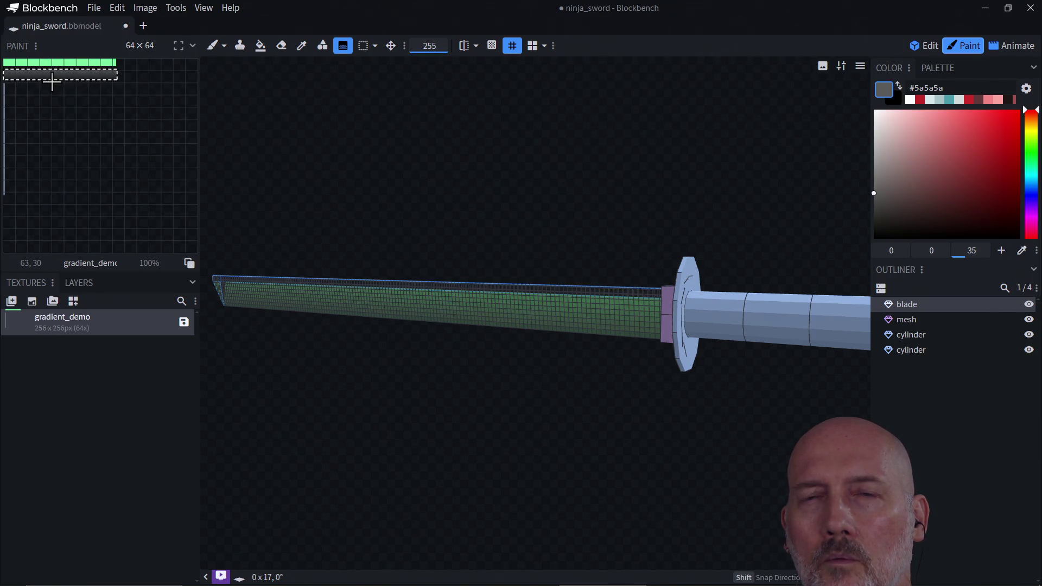
pyautogui.moveTo(52, 81); pyautogui.dragTo(49, 77)
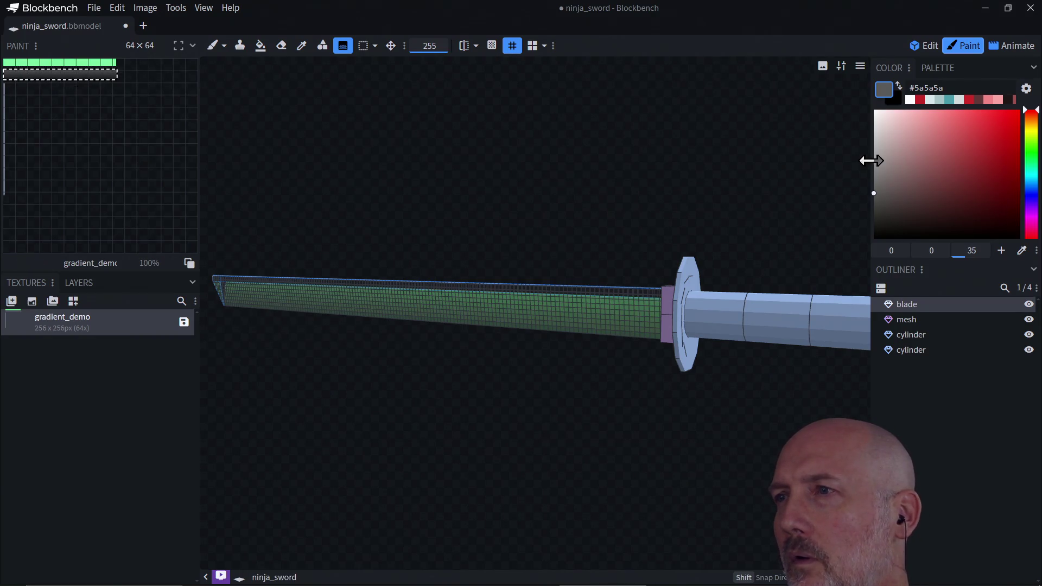
pyautogui.click(881, 116)
pyautogui.moveTo(881, 116); pyautogui.dragTo(868, 105)
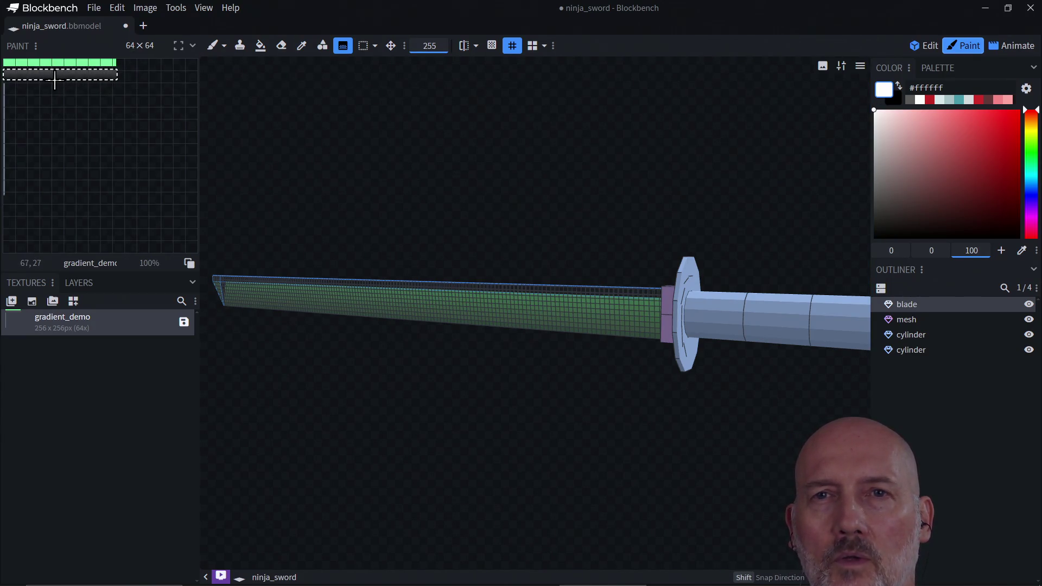
pyautogui.moveTo(55, 80); pyautogui.dragTo(55, 74)
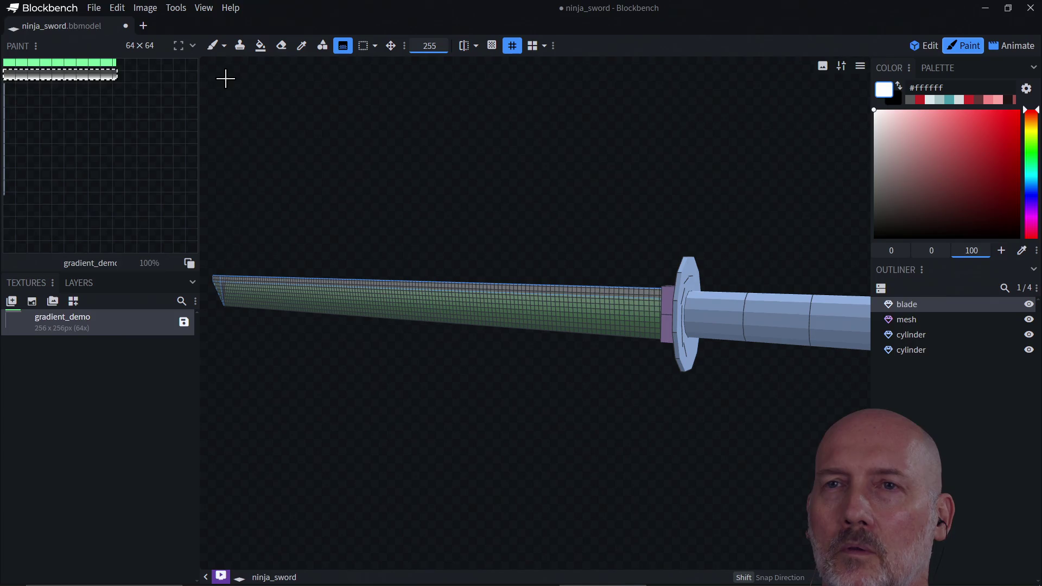
pyautogui.click(361, 47)
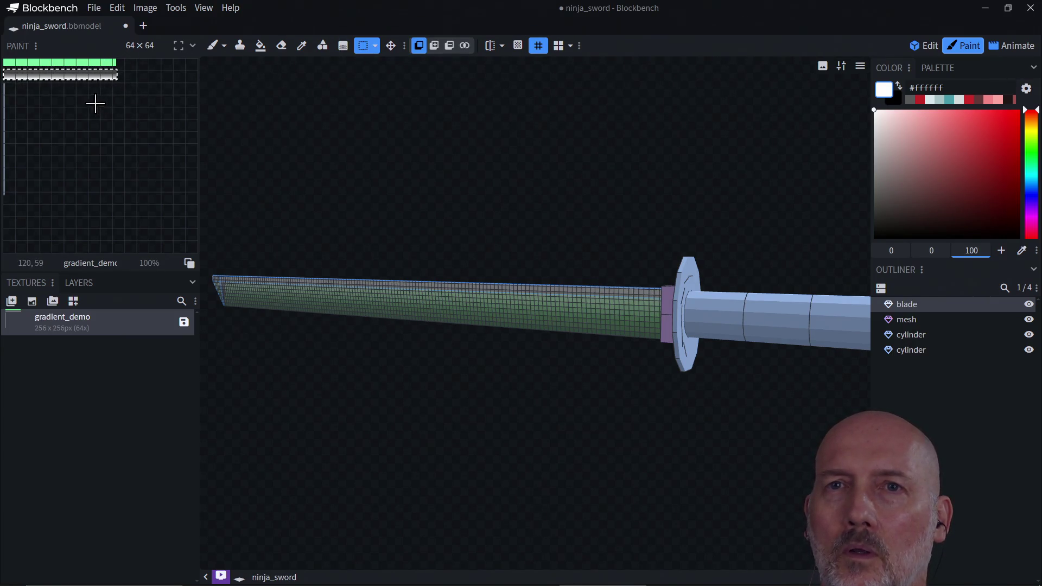
# - Copy, paste and place a duplicate of the gradient strip on the gradient_demo texture
pyautogui.press('ctrl')
pyautogui.hotkey('ctrl', 'v')
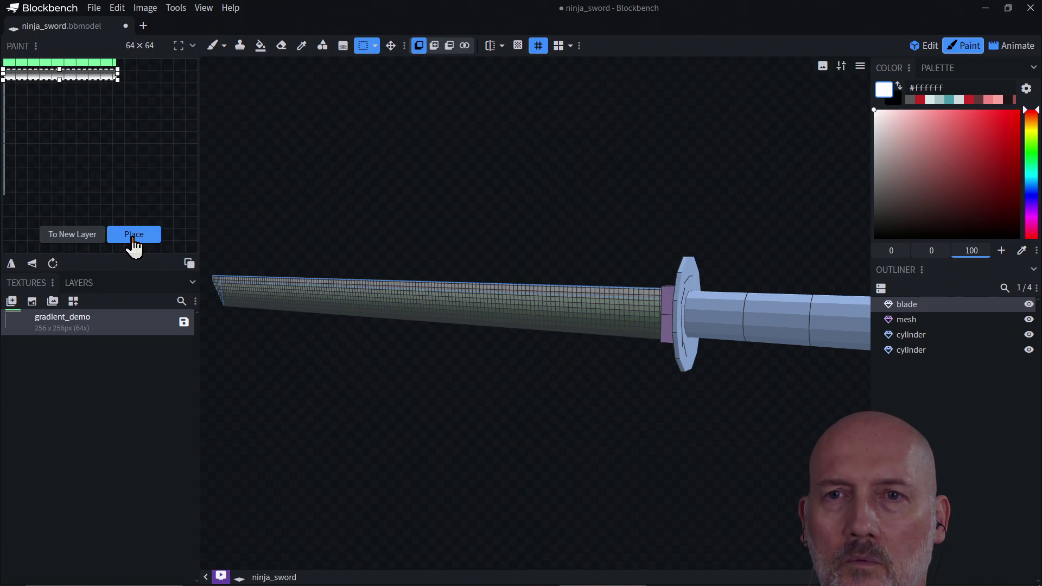
pyautogui.click(132, 237)
pyautogui.moveTo(249, 201); pyautogui.dragTo(302, 234)
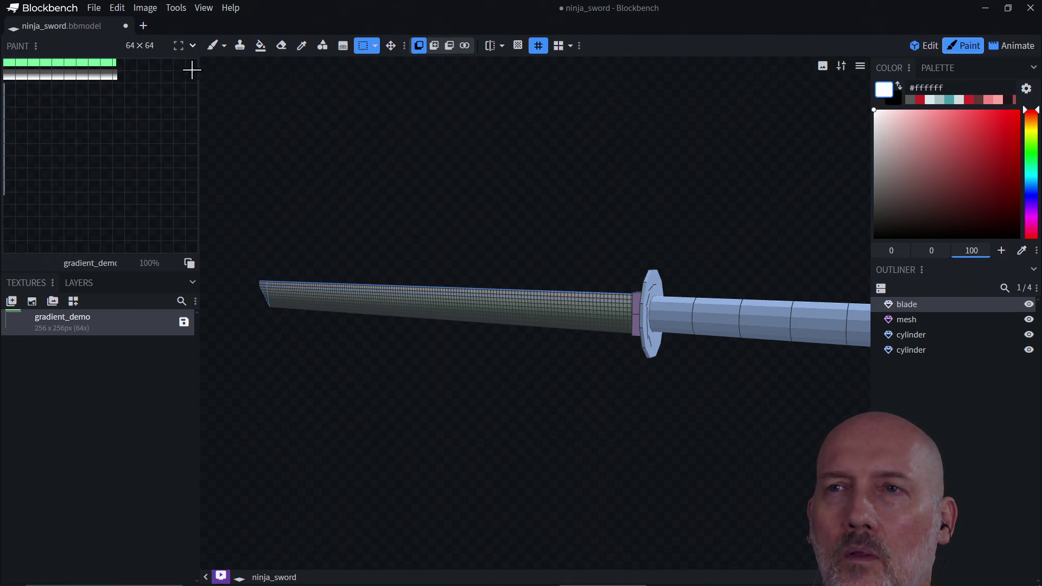
pyautogui.scroll(-3, 377, 179)
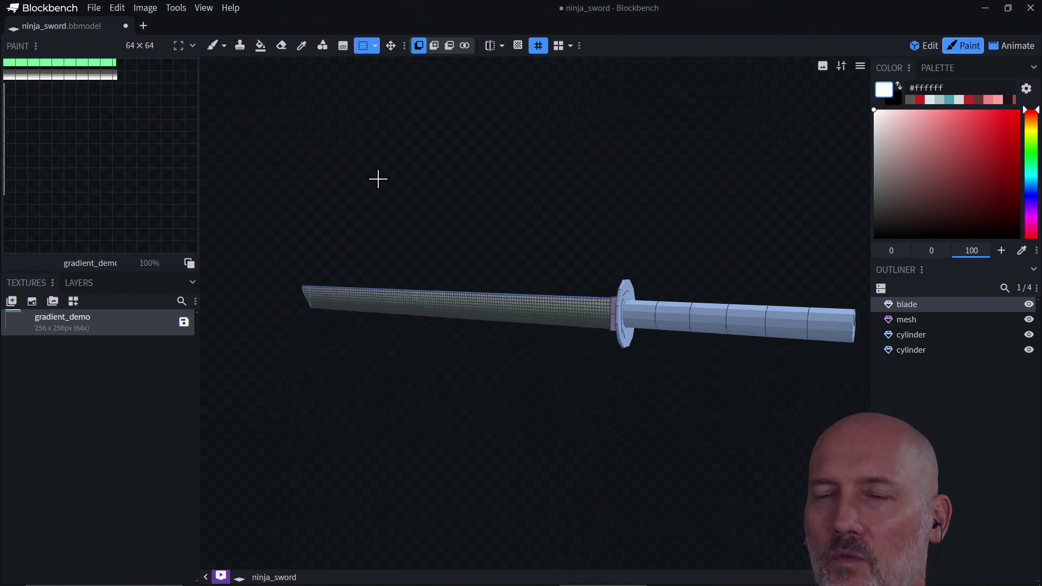
pyautogui.scroll(2, 378, 179)
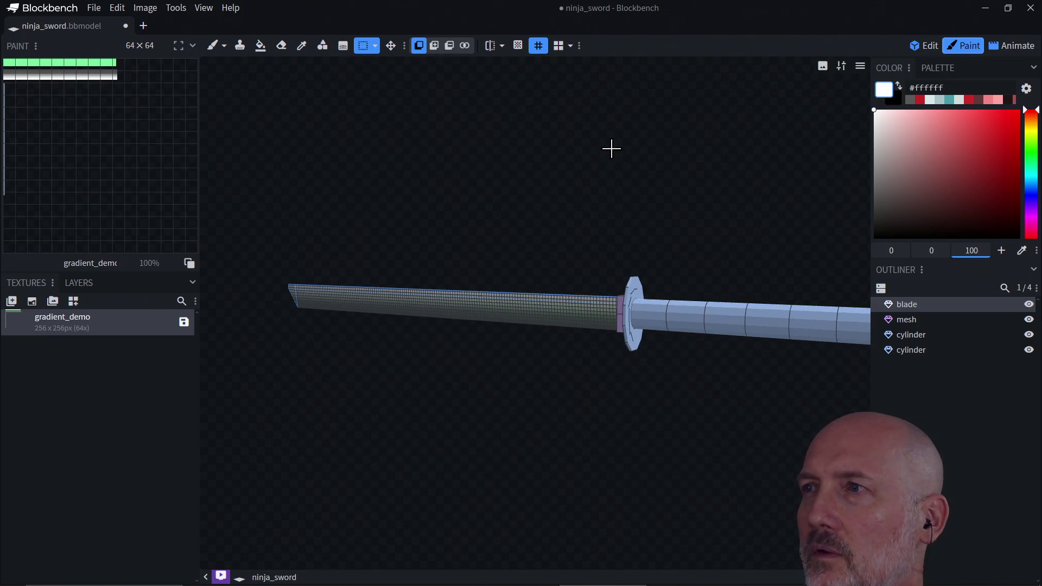
pyautogui.click(924, 46)
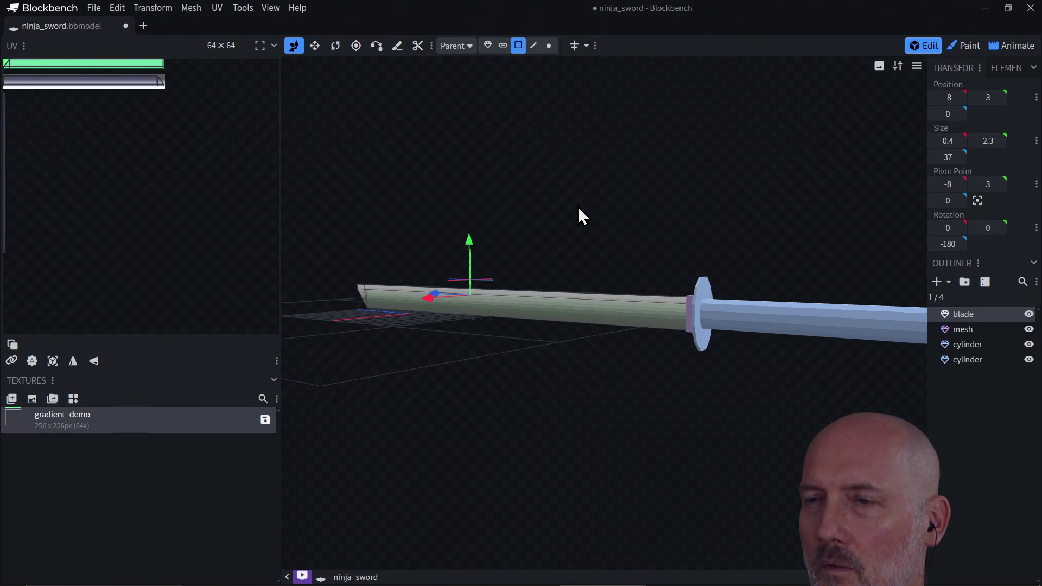
# - Move and rotate the blade side face's UV box onto the gradient strip
pyautogui.moveTo(512, 240)
pyautogui.mouseDown()
pyautogui.moveTo(619, 321)
pyautogui.moveTo(818, 248)
pyautogui.moveTo(640, 252)
pyautogui.moveTo(591, 230)
pyautogui.moveTo(733, 249)
pyautogui.moveTo(805, 244)
pyautogui.moveTo(528, 228)
pyautogui.moveTo(598, 242)
pyautogui.moveTo(648, 286)
pyautogui.moveTo(590, 227)
pyautogui.mouseUp()
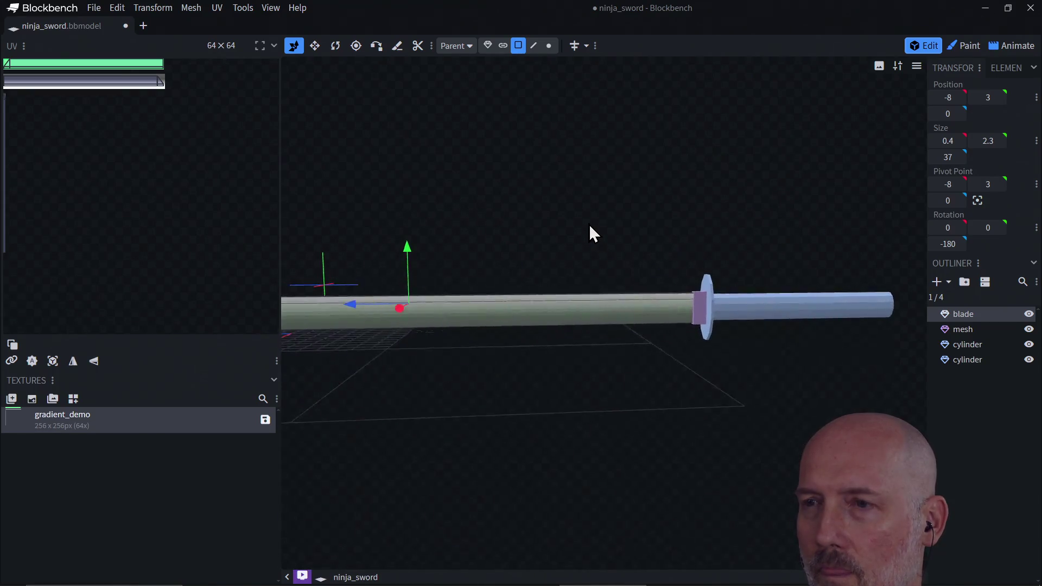
pyautogui.scroll(5, 587, 220)
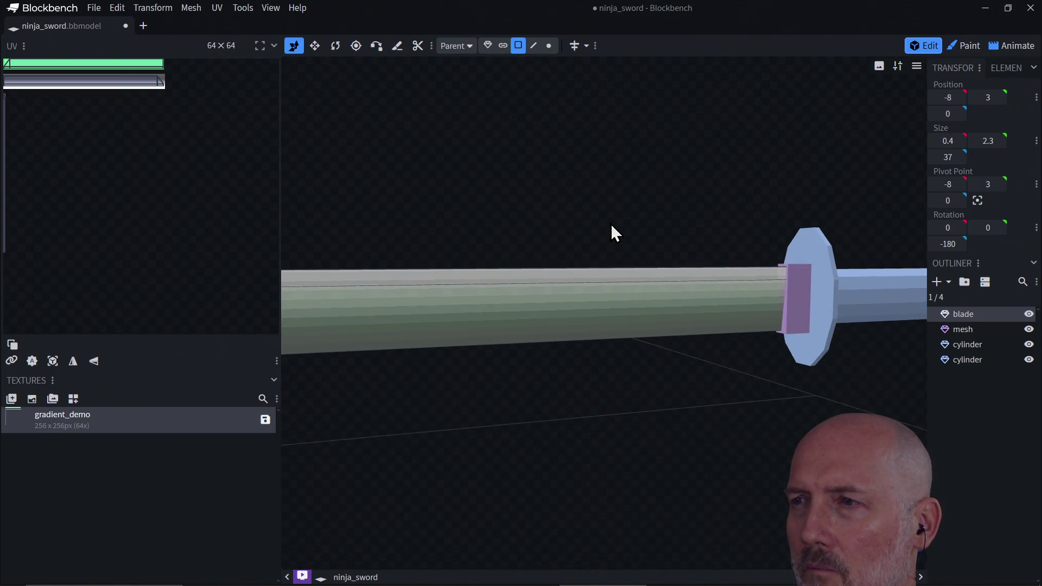
pyautogui.moveTo(611, 228)
pyautogui.mouseDown()
pyautogui.moveTo(570, 232)
pyautogui.moveTo(565, 255)
pyautogui.moveTo(401, 180)
pyautogui.moveTo(625, 217)
pyautogui.moveTo(666, 196)
pyautogui.moveTo(623, 277)
pyautogui.mouseUp()
pyautogui.click(617, 308)
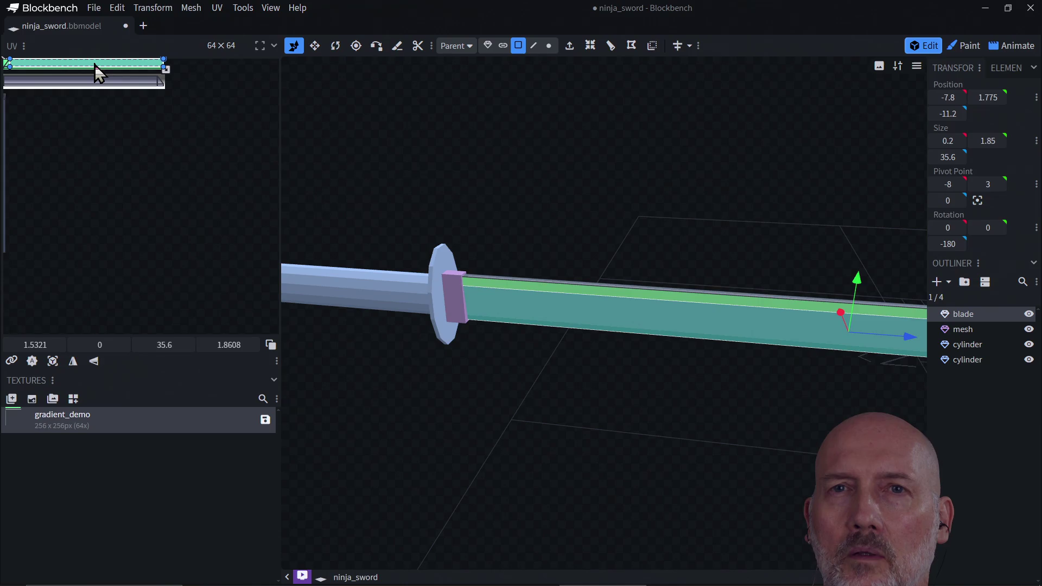
pyautogui.moveTo(94, 64); pyautogui.dragTo(108, 111)
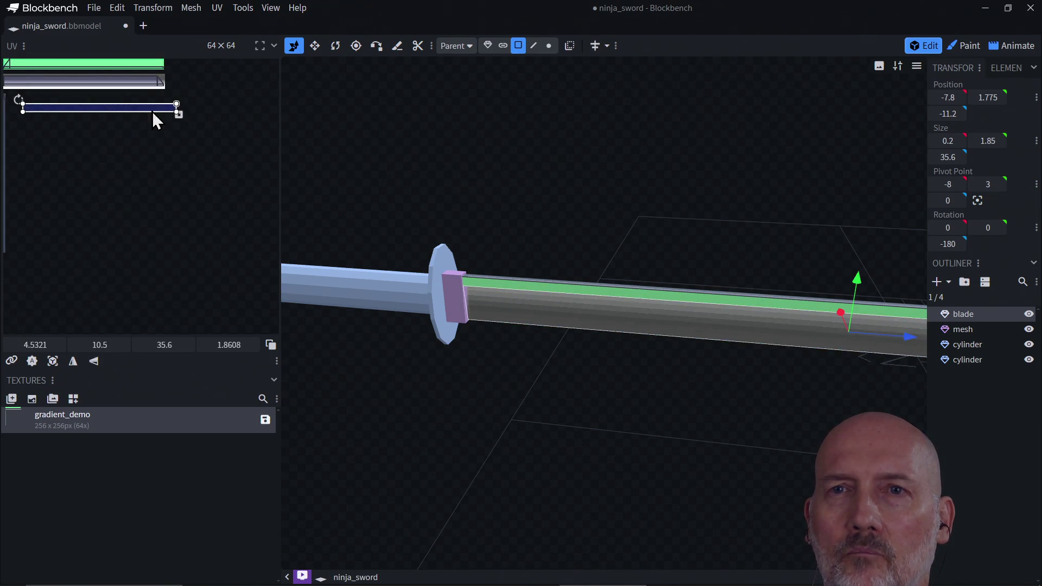
pyautogui.click(16, 99)
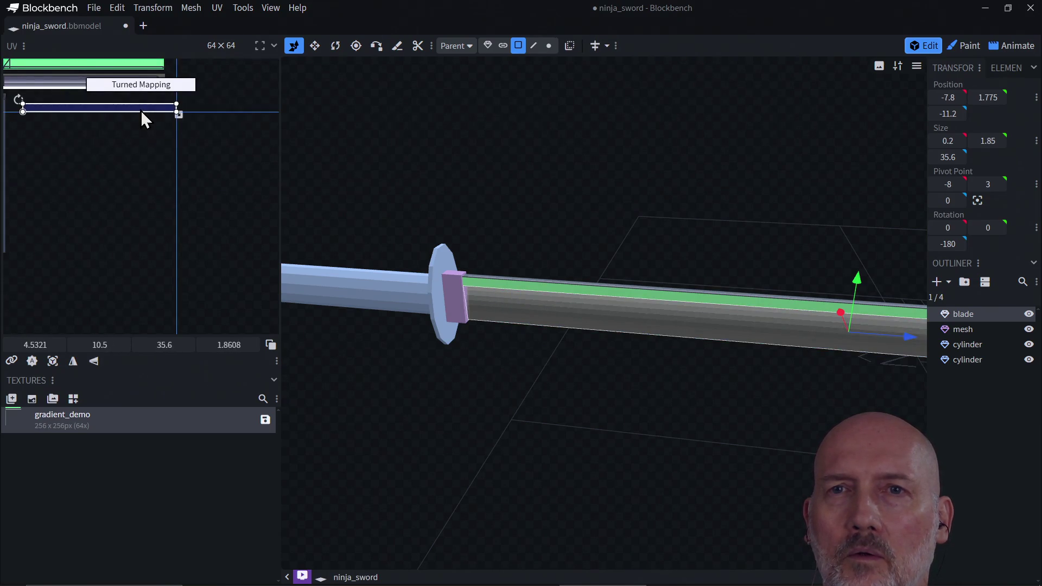
pyautogui.moveTo(106, 106); pyautogui.dragTo(91, 87)
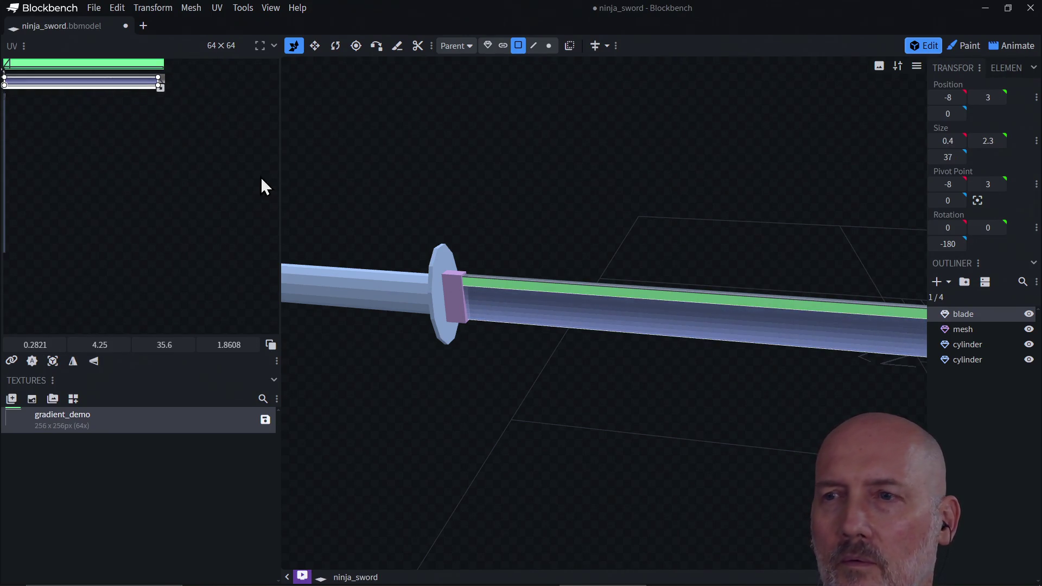
pyautogui.click(457, 317)
pyautogui.moveTo(457, 322)
pyautogui.mouseDown()
pyautogui.moveTo(555, 365)
pyautogui.moveTo(734, 376)
pyautogui.moveTo(692, 377)
pyautogui.moveTo(769, 398)
pyautogui.moveTo(637, 347)
pyautogui.moveTo(595, 362)
pyautogui.moveTo(588, 380)
pyautogui.moveTo(564, 372)
pyautogui.mouseUp()
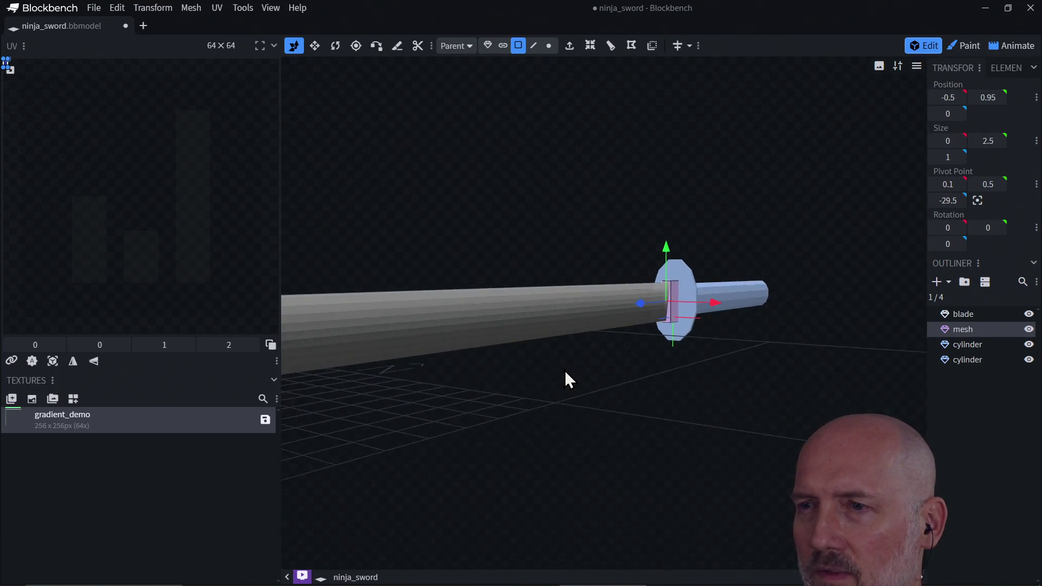
pyautogui.scroll(5, 559, 318)
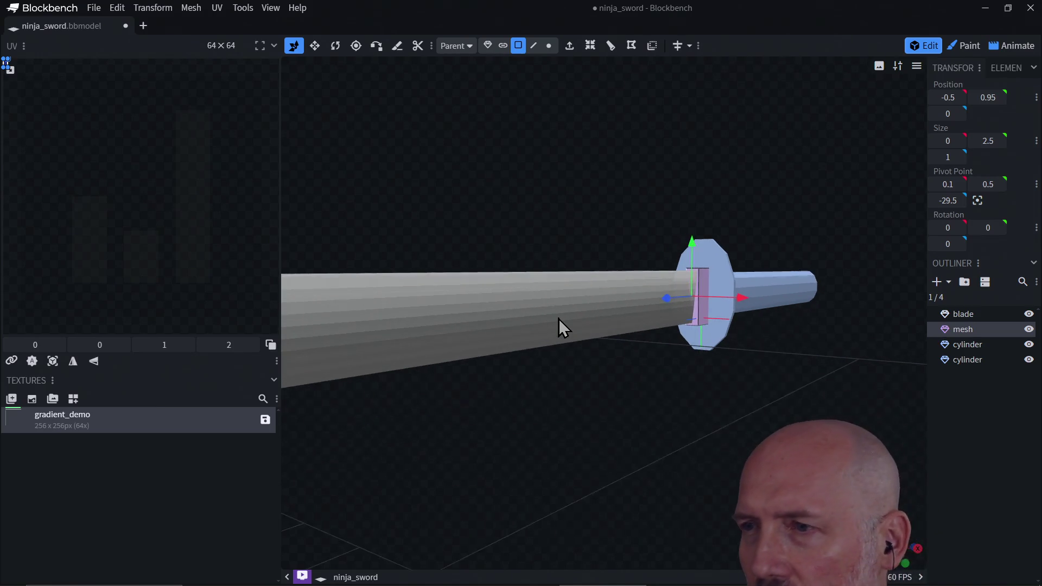
pyautogui.moveTo(675, 402)
pyautogui.mouseDown()
pyautogui.moveTo(610, 400)
pyautogui.moveTo(700, 422)
pyautogui.moveTo(625, 410)
pyautogui.moveTo(758, 419)
pyautogui.moveTo(971, 397)
pyautogui.moveTo(828, 298)
pyautogui.mouseUp()
pyautogui.scroll(-5, 749, 303)
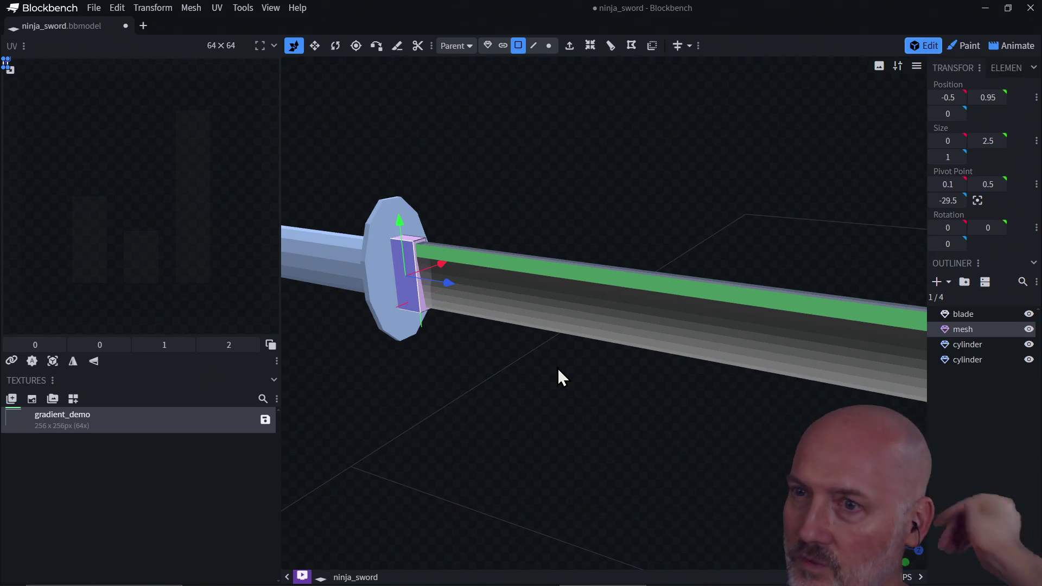
pyautogui.scroll(-2, 563, 358)
pyautogui.scroll(-2, 559, 346)
pyautogui.moveTo(560, 347)
pyautogui.mouseDown()
pyautogui.moveTo(686, 388)
pyautogui.moveTo(549, 354)
pyautogui.moveTo(536, 362)
pyautogui.moveTo(597, 373)
pyautogui.moveTo(486, 355)
pyautogui.mouseUp()
pyautogui.scroll(5, 438, 378)
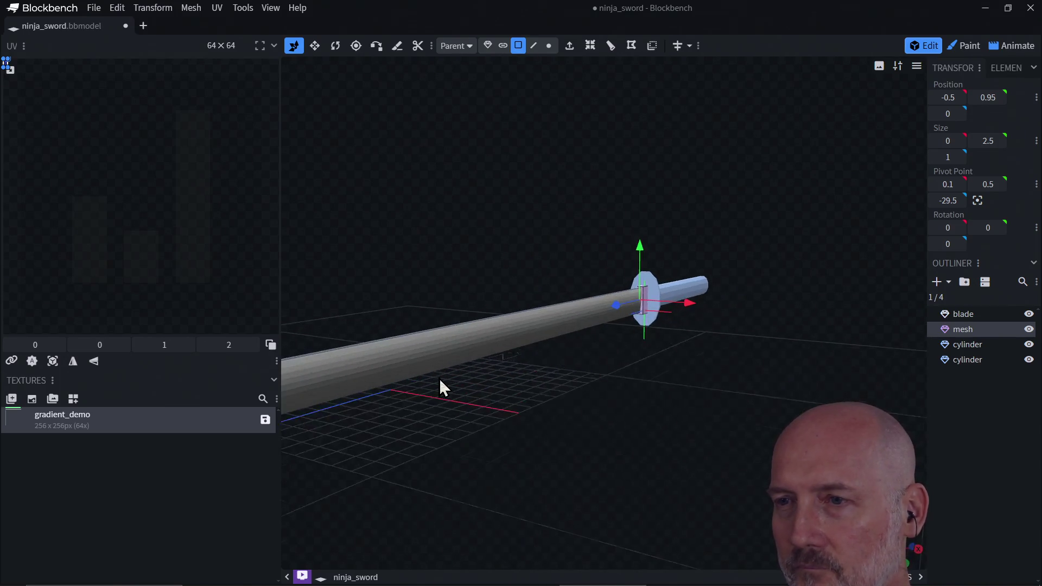
pyautogui.moveTo(441, 380)
pyautogui.mouseDown()
pyautogui.moveTo(399, 373)
pyautogui.moveTo(396, 406)
pyautogui.moveTo(635, 417)
pyautogui.mouseUp()
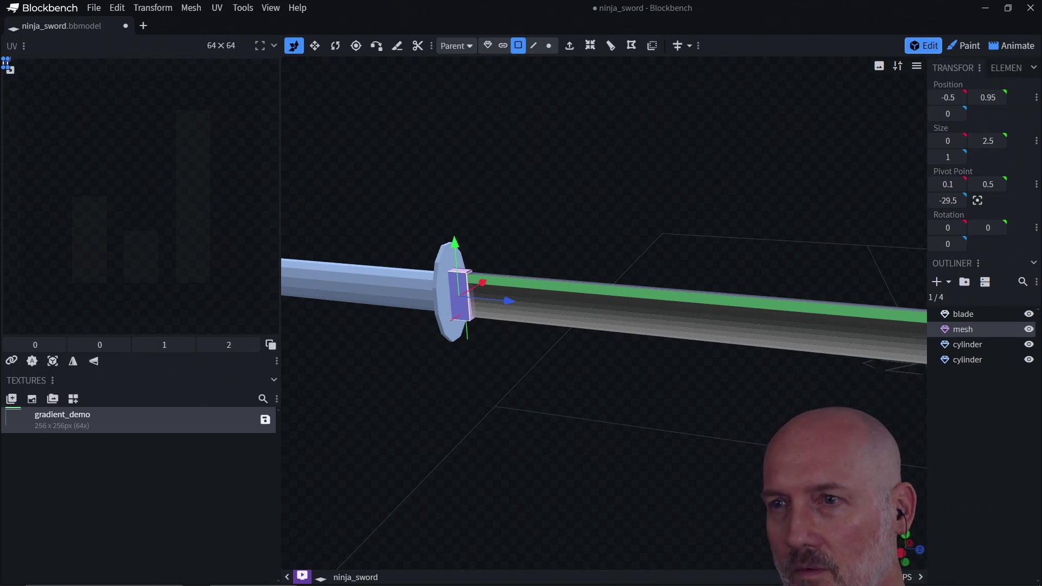
pyautogui.scroll(-5, 626, 186)
pyautogui.moveTo(625, 186)
pyautogui.mouseDown()
pyautogui.moveTo(646, 307)
pyautogui.moveTo(537, 277)
pyautogui.mouseUp()
pyautogui.moveTo(595, 308)
pyautogui.mouseDown()
pyautogui.moveTo(509, 286)
pyautogui.moveTo(546, 291)
pyautogui.mouseUp()
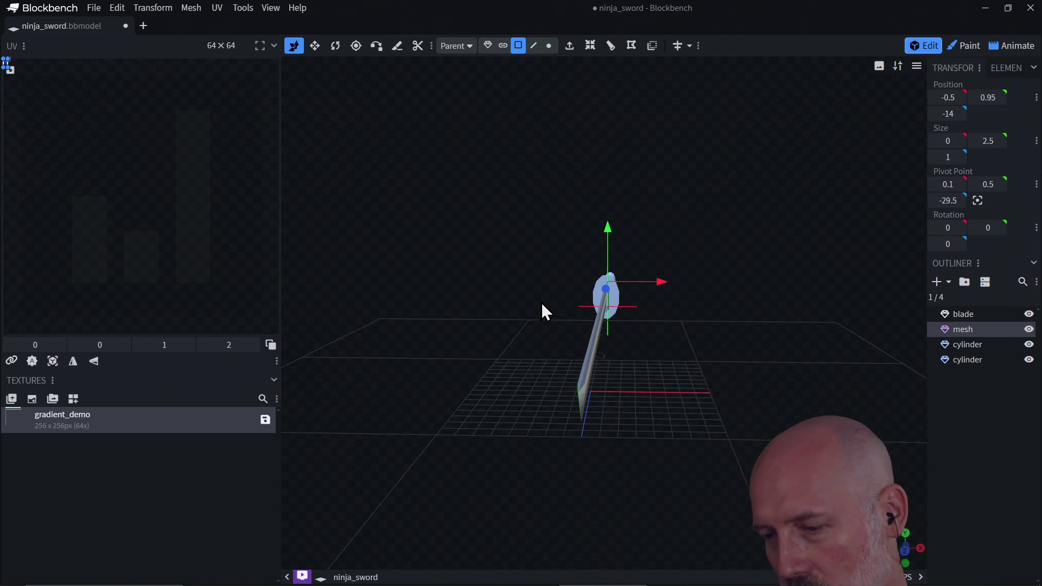
pyautogui.hotkey('ctrl', 'z')
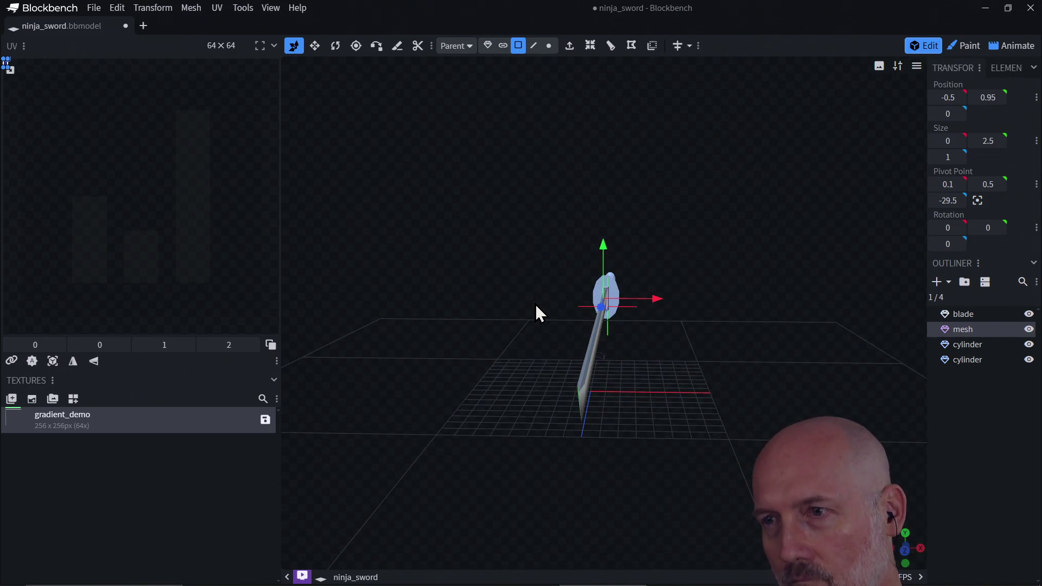
pyautogui.scroll(5, 779, 353)
pyautogui.moveTo(779, 353)
pyautogui.mouseDown()
pyautogui.moveTo(684, 333)
pyautogui.moveTo(646, 393)
pyautogui.moveTo(624, 365)
pyautogui.moveTo(735, 318)
pyautogui.moveTo(825, 318)
pyautogui.moveTo(698, 335)
pyautogui.mouseUp()
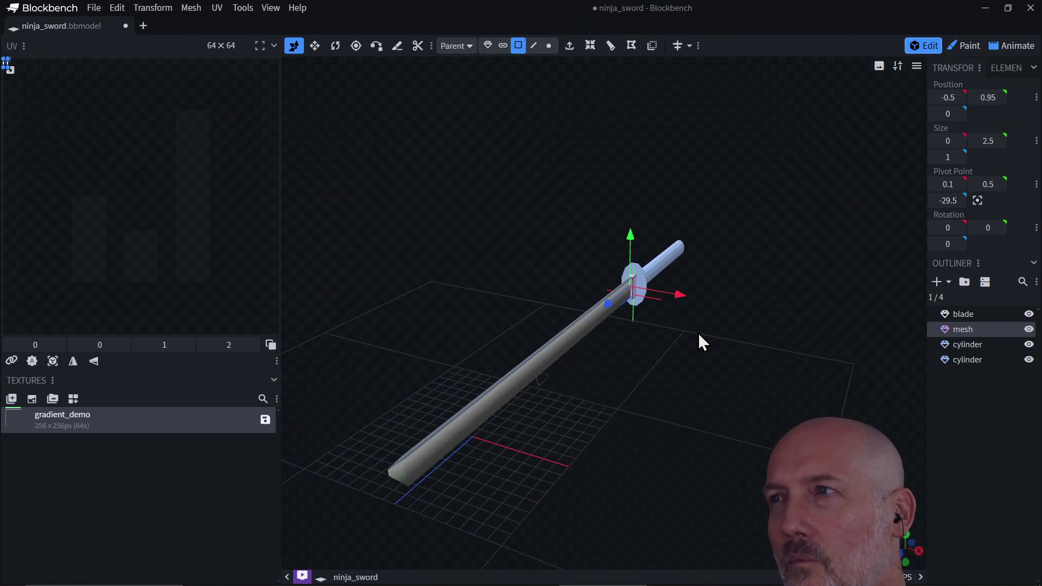
pyautogui.click(963, 47)
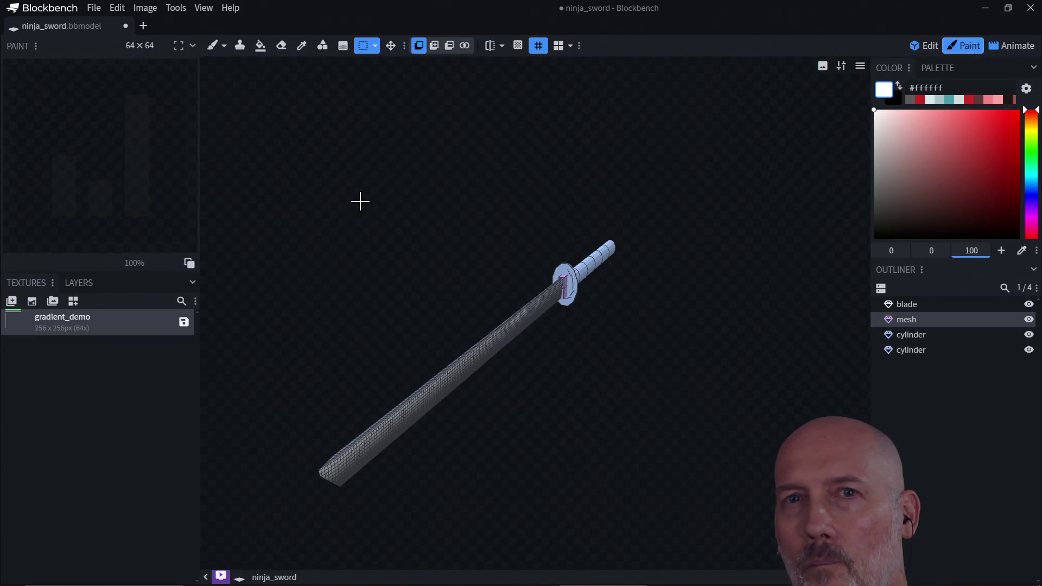
# - Zoom in on the hilt and try applying the current tool to the handle and blade
pyautogui.moveTo(568, 342); pyautogui.dragTo(484, 332)
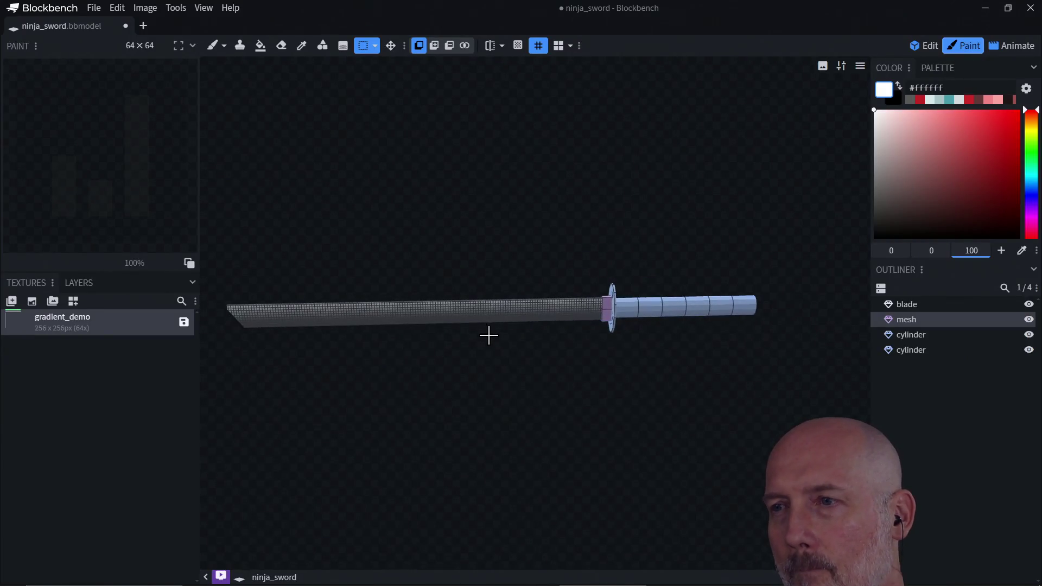
pyautogui.click(630, 310)
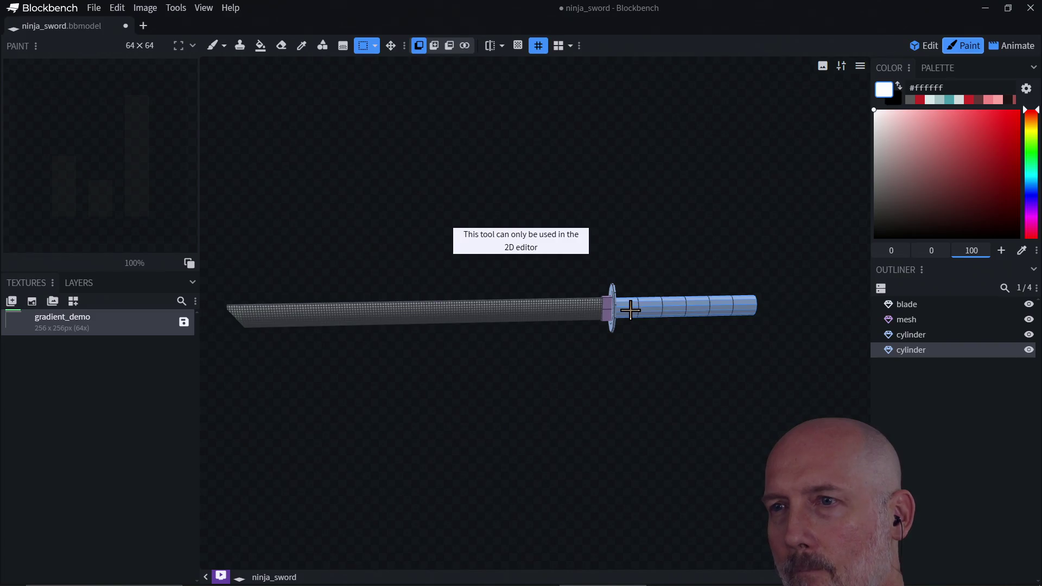
pyautogui.click(633, 301)
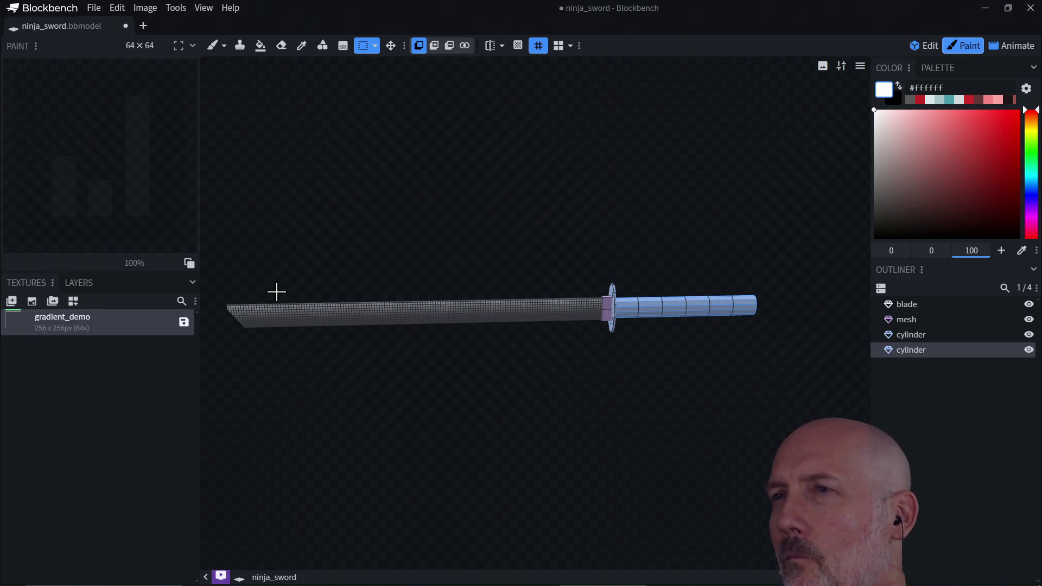
pyautogui.scroll(-2, 390, 257)
pyautogui.scroll(5, 390, 258)
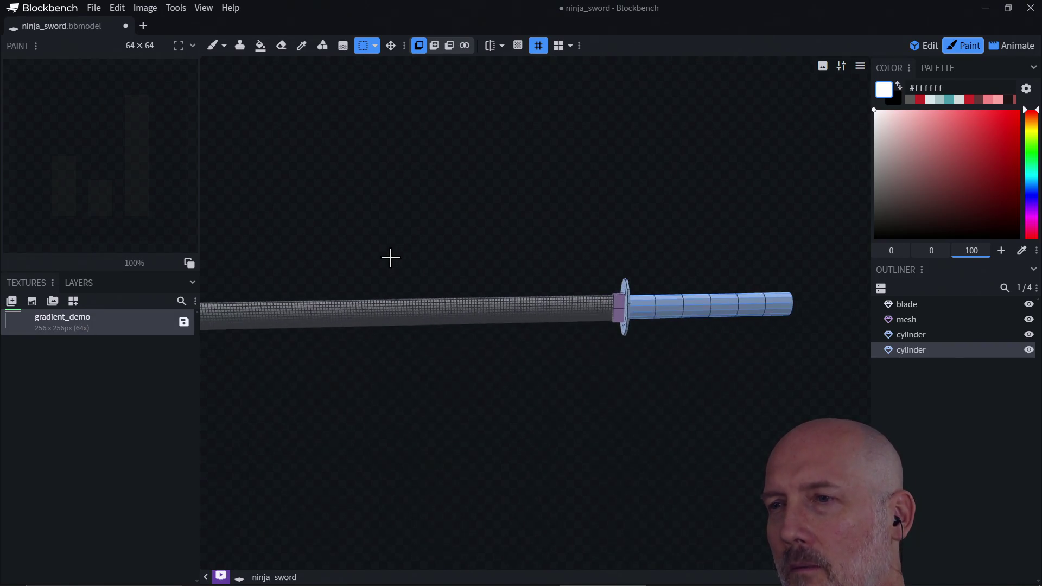
pyautogui.scroll(1, 390, 257)
pyautogui.click(497, 292)
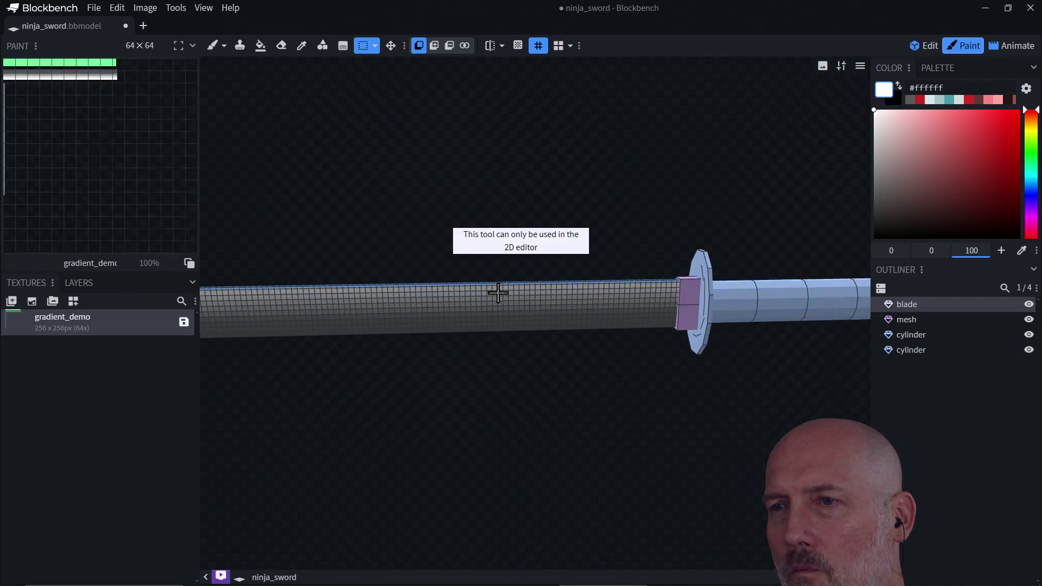
pyautogui.click(597, 305)
pyautogui.click(621, 303)
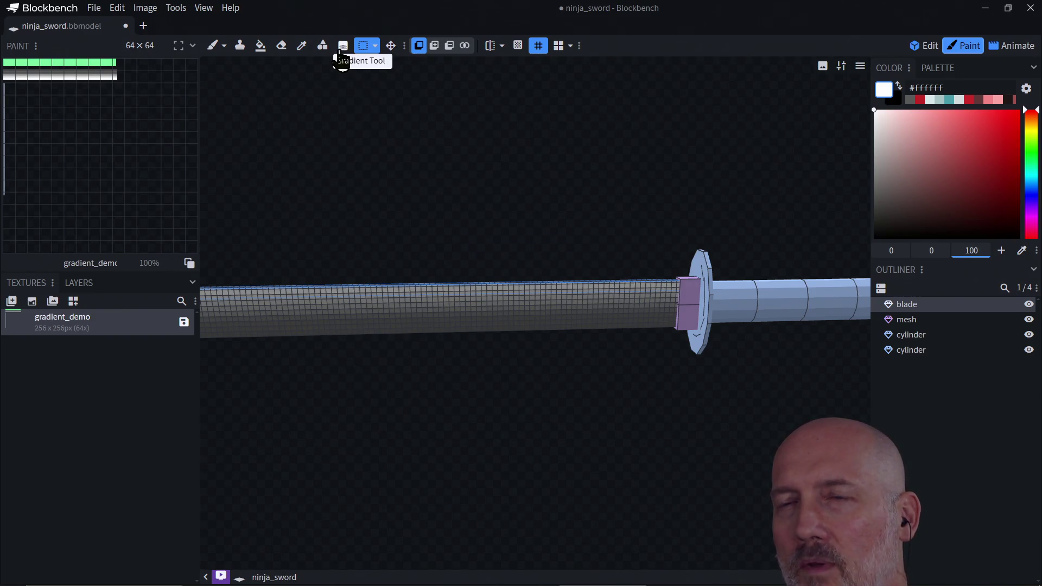
# - Switch to the Paint Brush and try painting the untextured handle cylinder
pyautogui.click(223, 45)
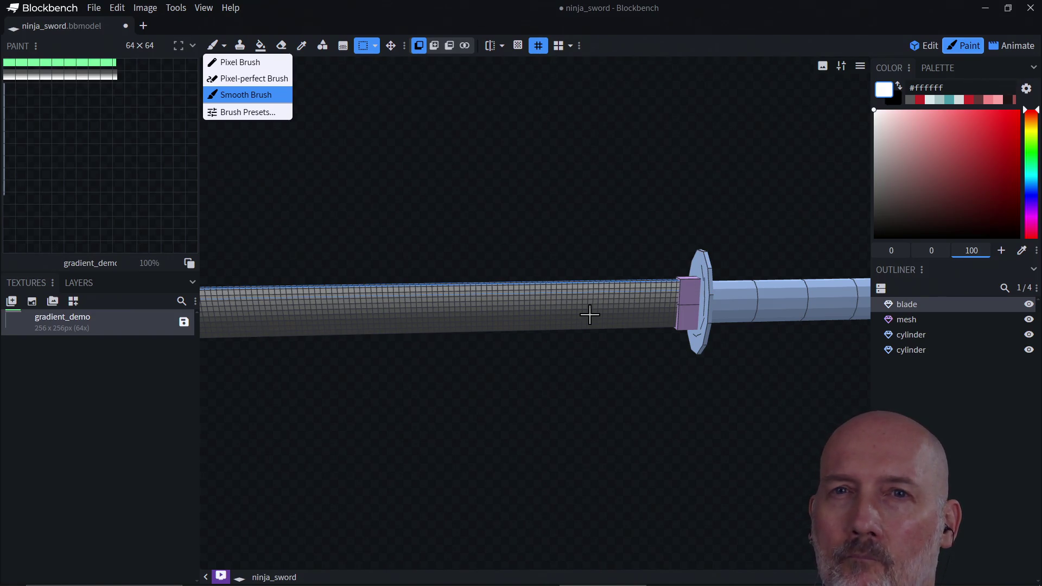
pyautogui.click(708, 260)
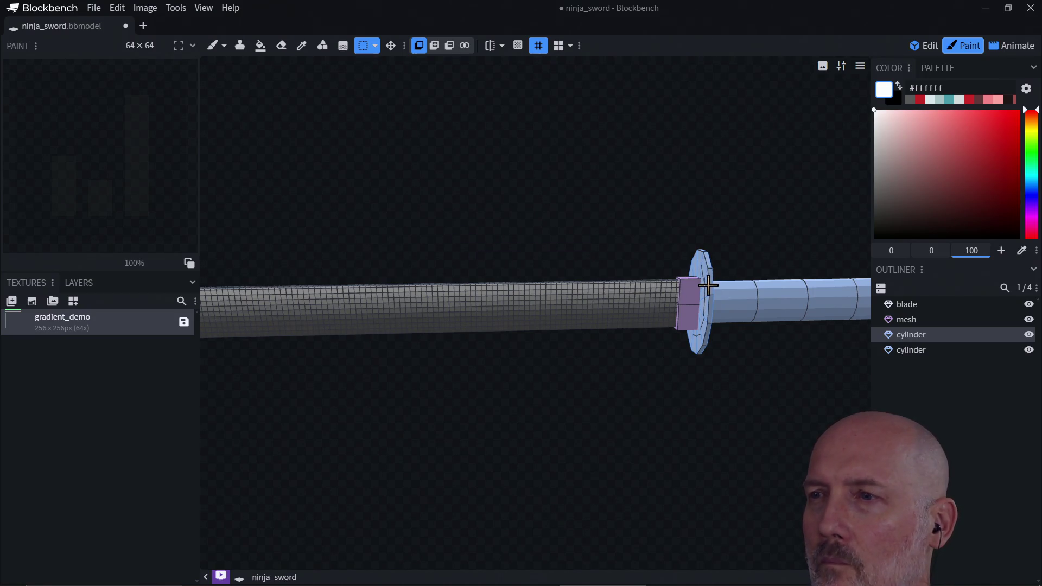
pyautogui.click(741, 299)
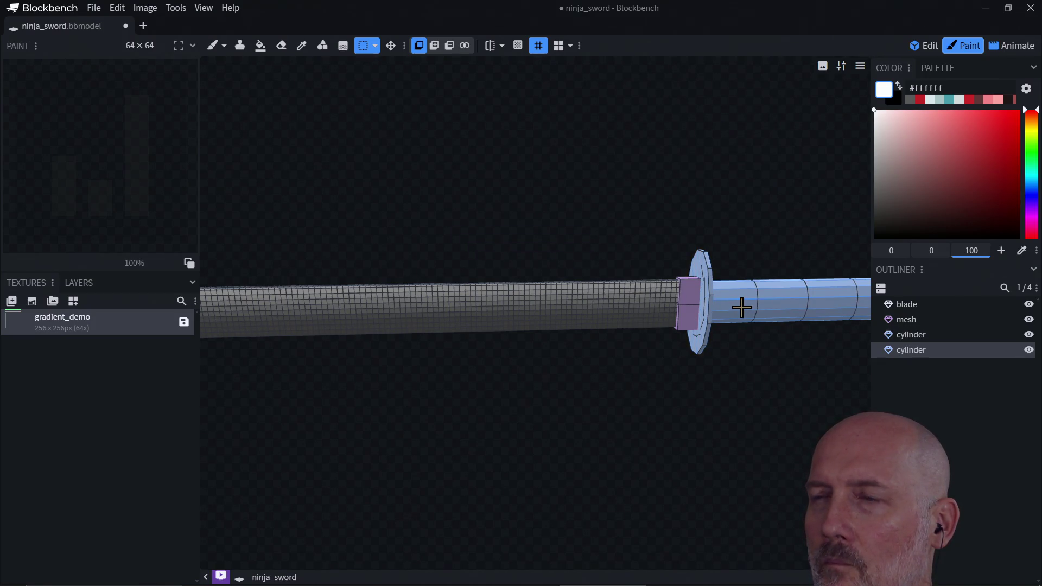
pyautogui.click(211, 54)
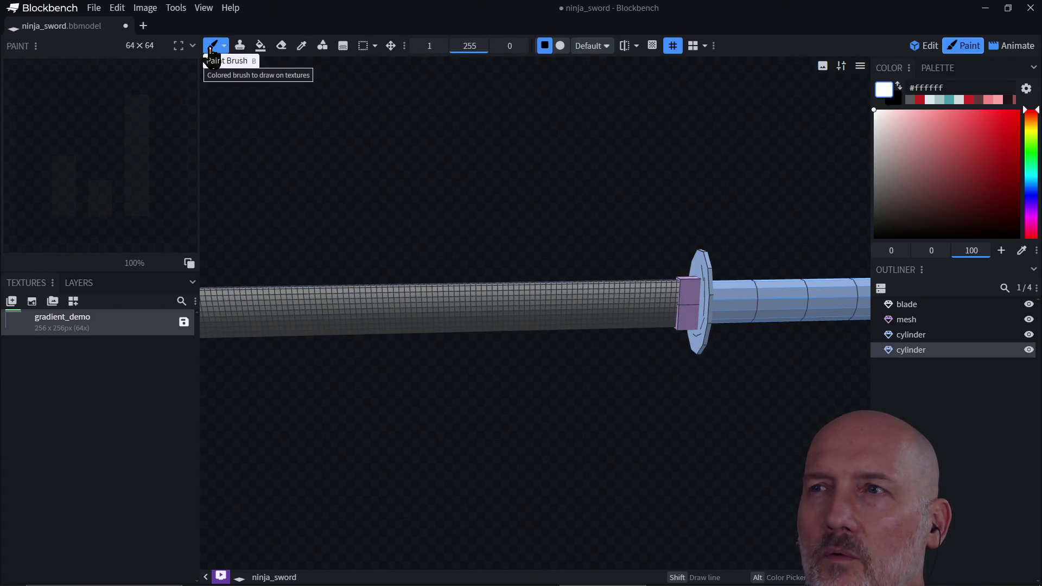
pyautogui.click(743, 305)
pyautogui.click(741, 307)
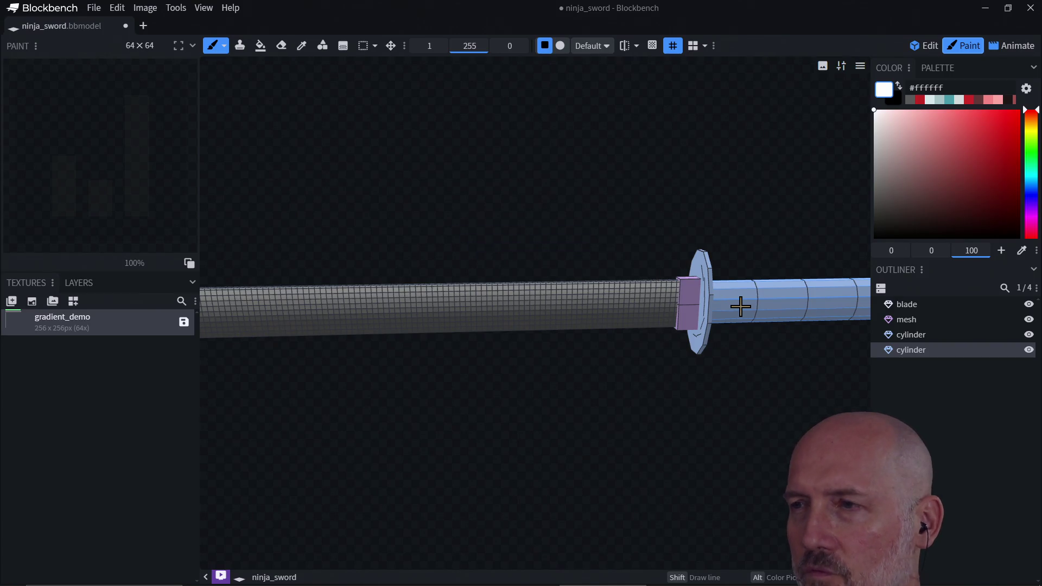
pyautogui.click(741, 306)
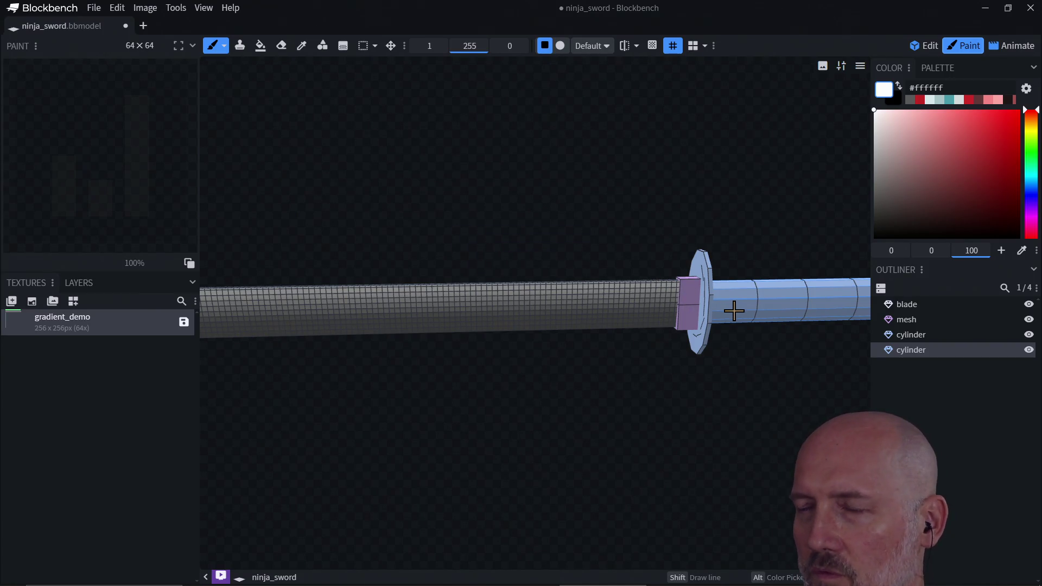
# - Assign the gradient_demo texture to both the guard and handle cylinders
pyautogui.scroll(-3, 586, 315)
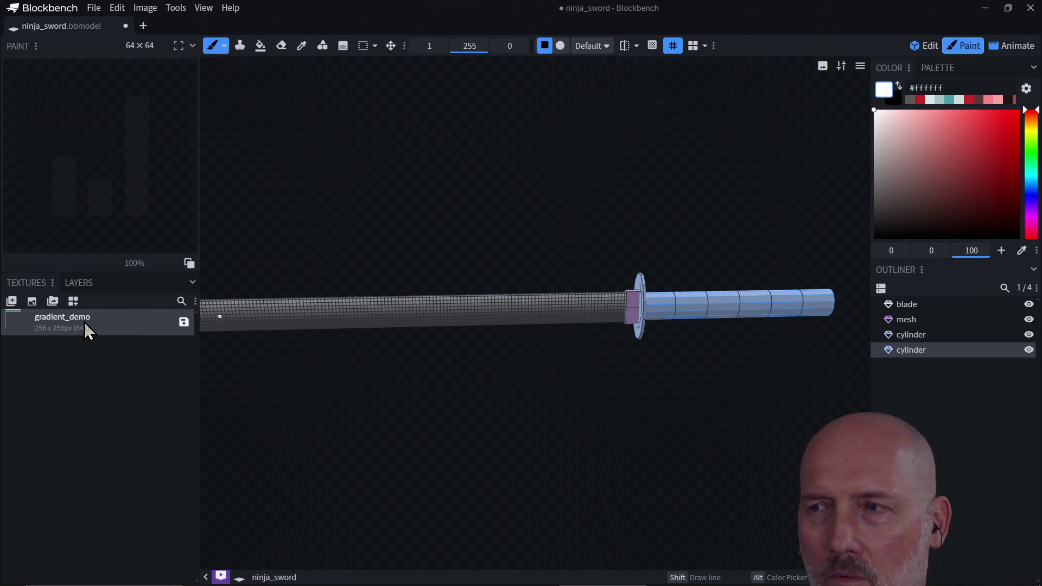
pyautogui.rightClick(906, 350)
pyautogui.moveTo(931, 391)
pyautogui.click(873, 407)
pyautogui.click(910, 337)
pyautogui.rightClick(906, 336)
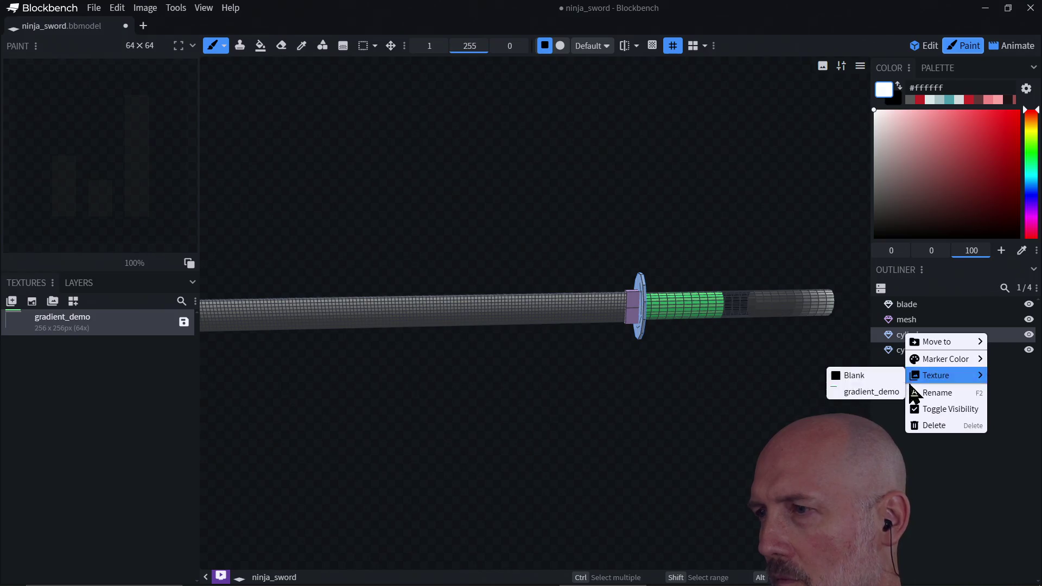
pyautogui.click(886, 400)
pyautogui.click(917, 343)
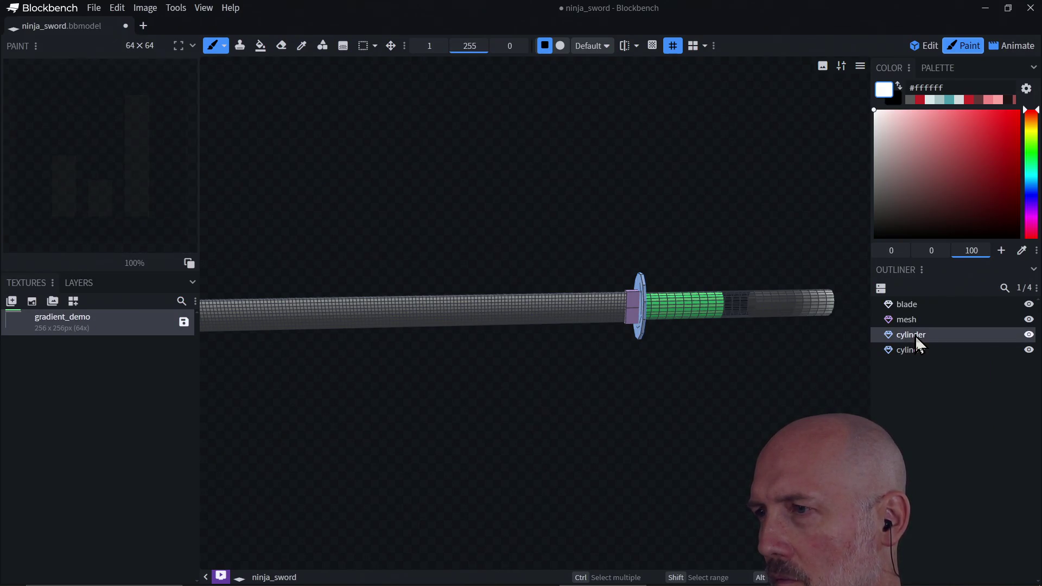
pyautogui.rightClick(920, 343)
pyautogui.moveTo(925, 378)
pyautogui.click(895, 396)
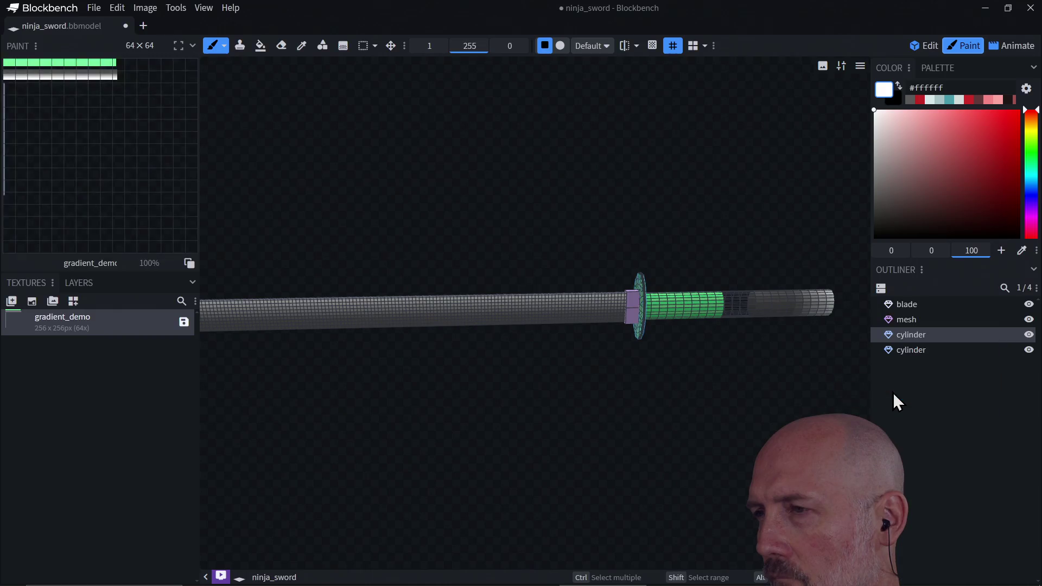
# - Assign gradient_demo to the connector mesh and the blade as well
pyautogui.click(902, 324)
pyautogui.rightClick(906, 319)
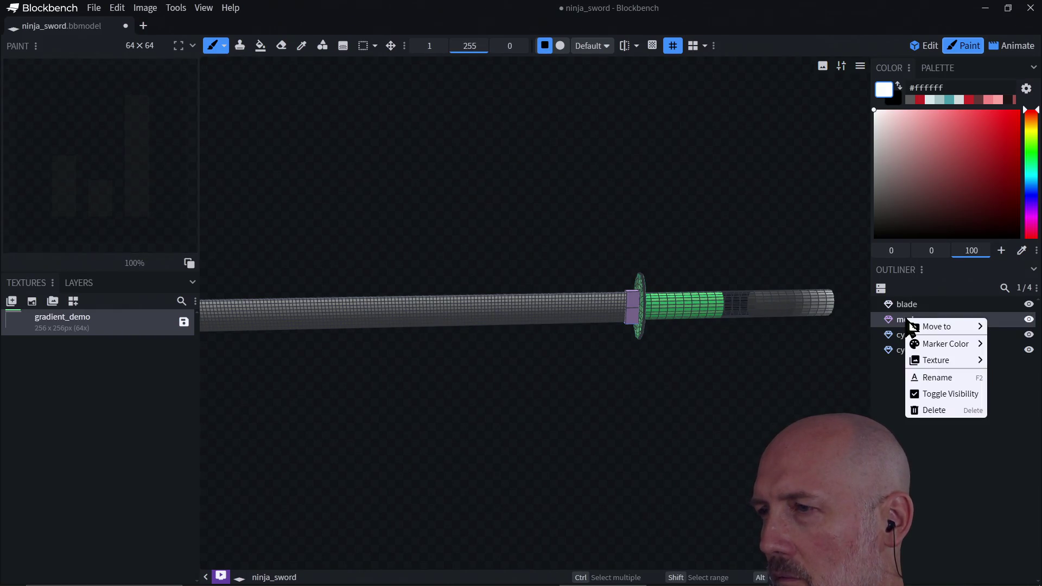
pyautogui.moveTo(918, 362)
pyautogui.click(894, 376)
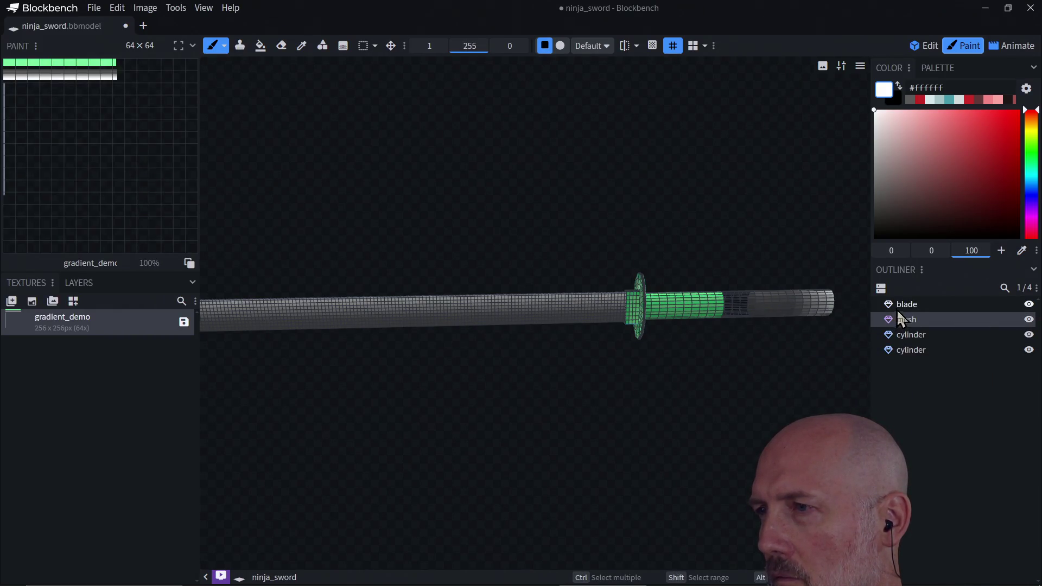
pyautogui.rightClick(913, 305)
pyautogui.moveTo(924, 347)
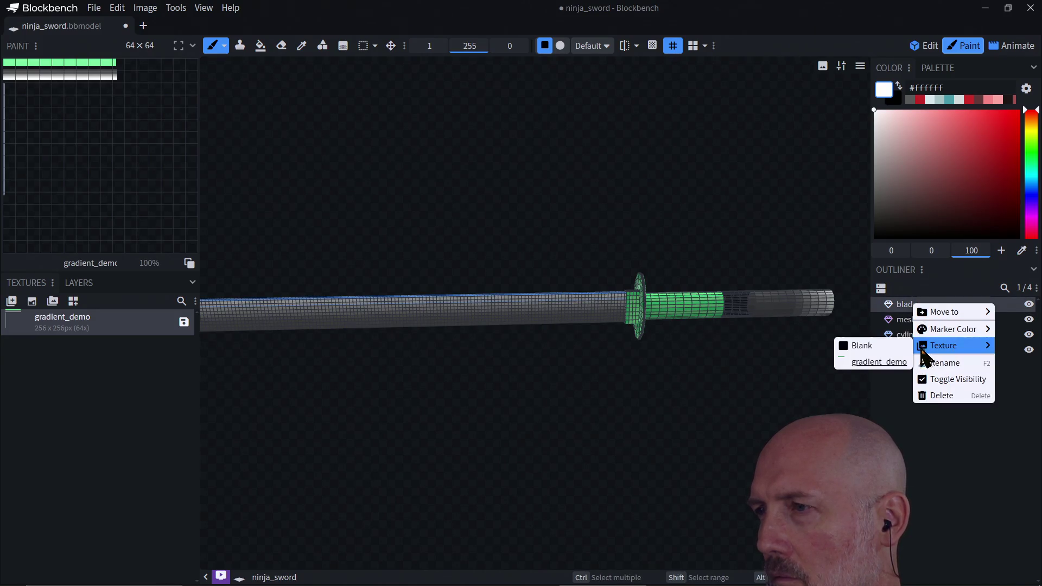
pyautogui.click(881, 363)
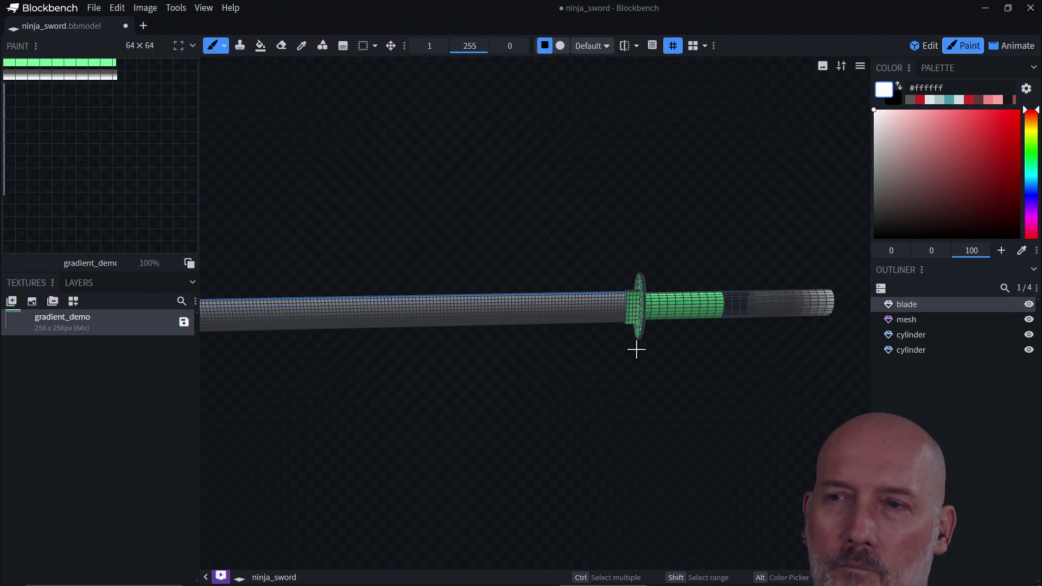
pyautogui.scroll(2, 744, 353)
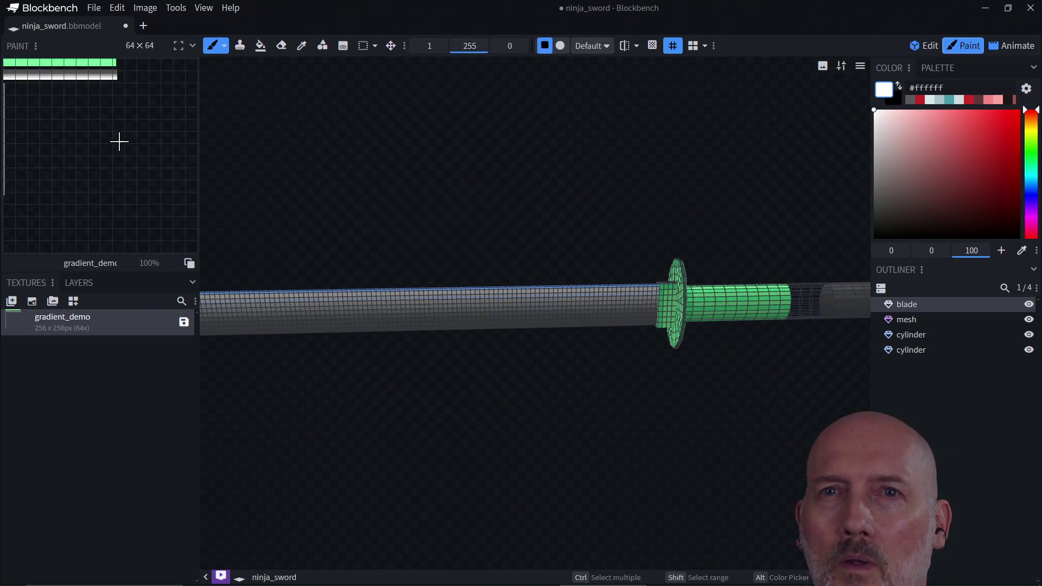
pyautogui.click(819, 316)
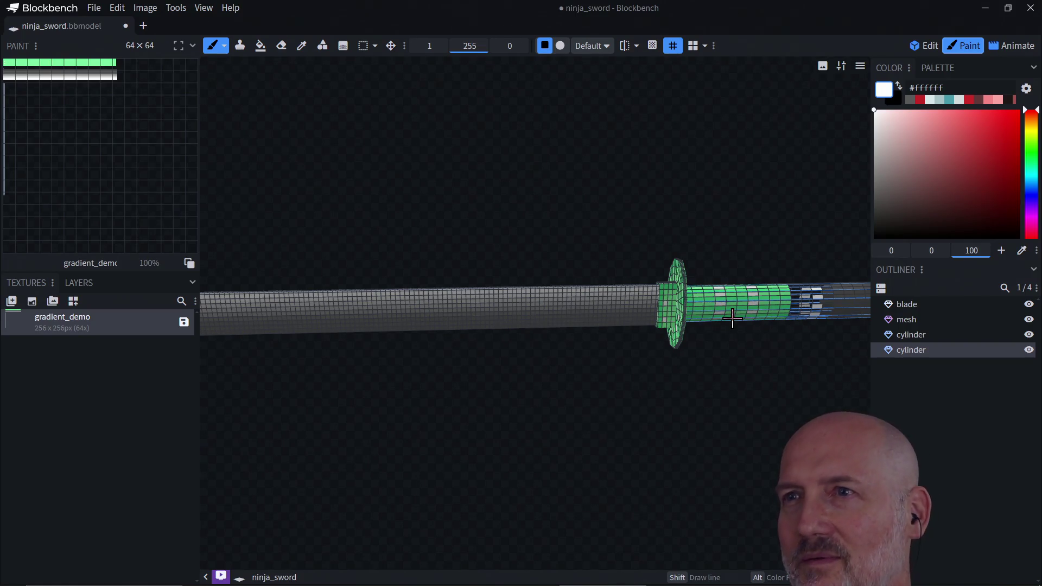
pyautogui.scroll(-2, 732, 318)
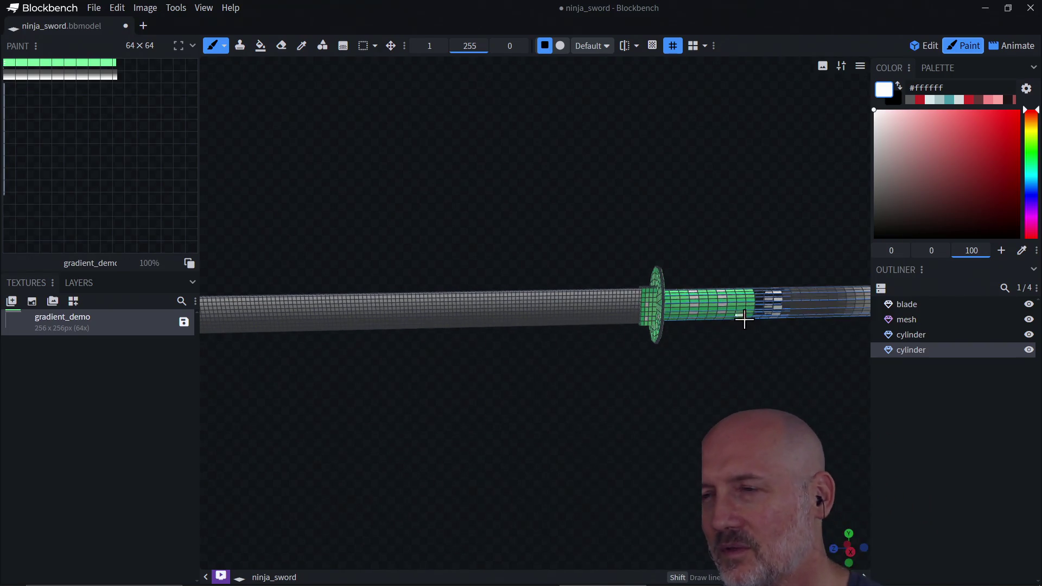
pyautogui.moveTo(772, 378)
pyautogui.mouseDown()
pyautogui.moveTo(686, 358)
pyautogui.moveTo(631, 370)
pyautogui.mouseUp()
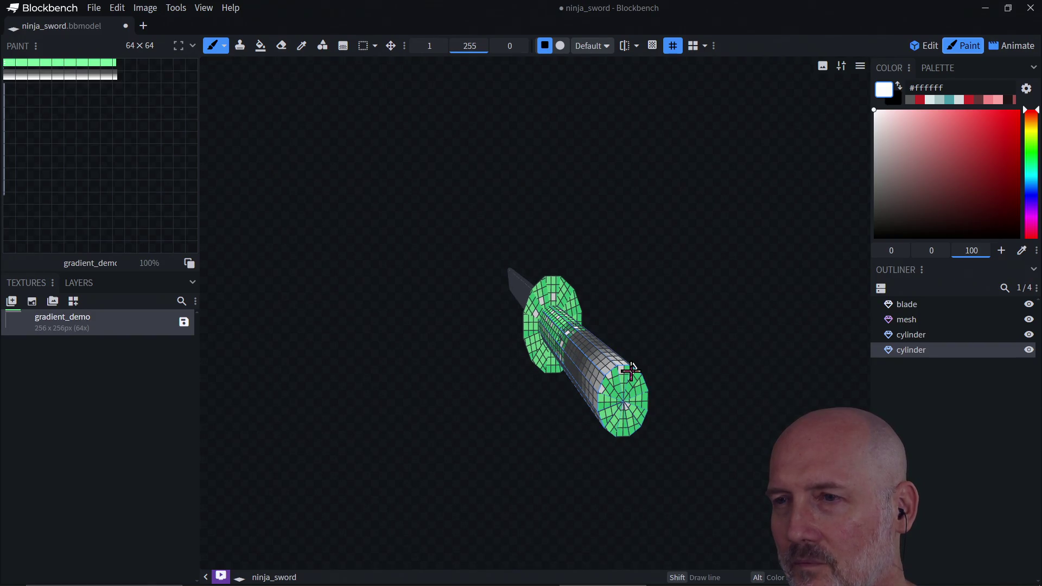
pyautogui.scroll(5, 618, 368)
pyautogui.moveTo(654, 372)
pyautogui.mouseDown(button='middle')
pyautogui.moveTo(653, 361)
pyautogui.moveTo(651, 372)
pyautogui.moveTo(618, 363)
pyautogui.mouseUp(button='middle')
pyautogui.scroll(2, 616, 363)
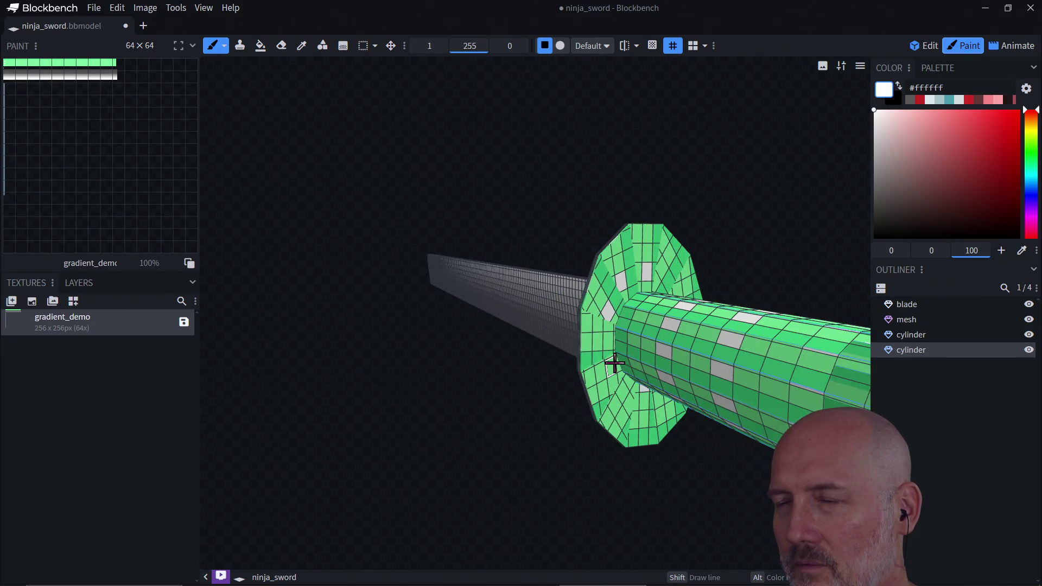
pyautogui.click(665, 338)
pyautogui.moveTo(651, 334)
pyautogui.mouseDown()
pyautogui.moveTo(648, 347)
pyautogui.moveTo(650, 327)
pyautogui.mouseUp()
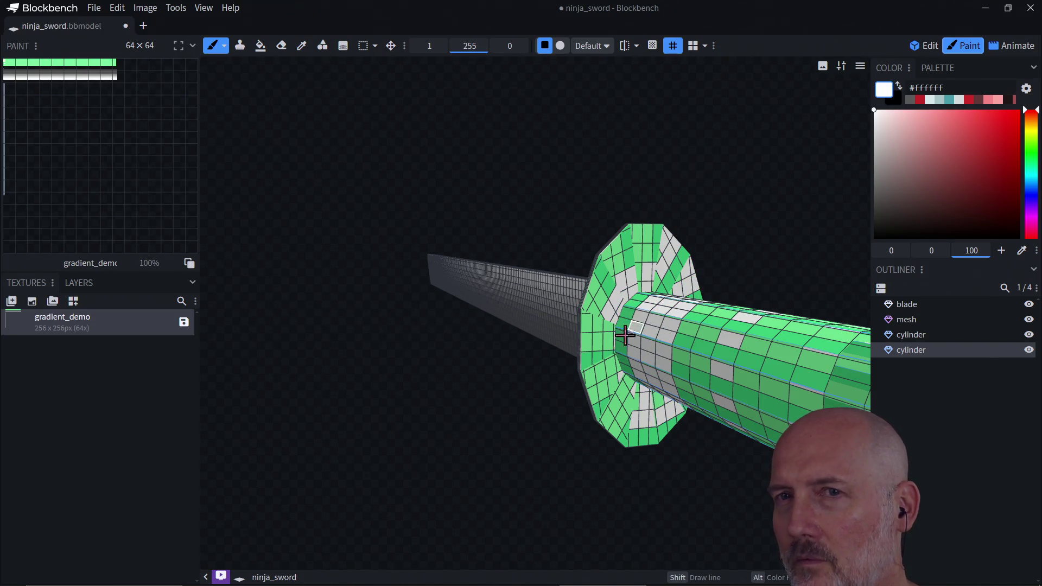
pyautogui.click(622, 342)
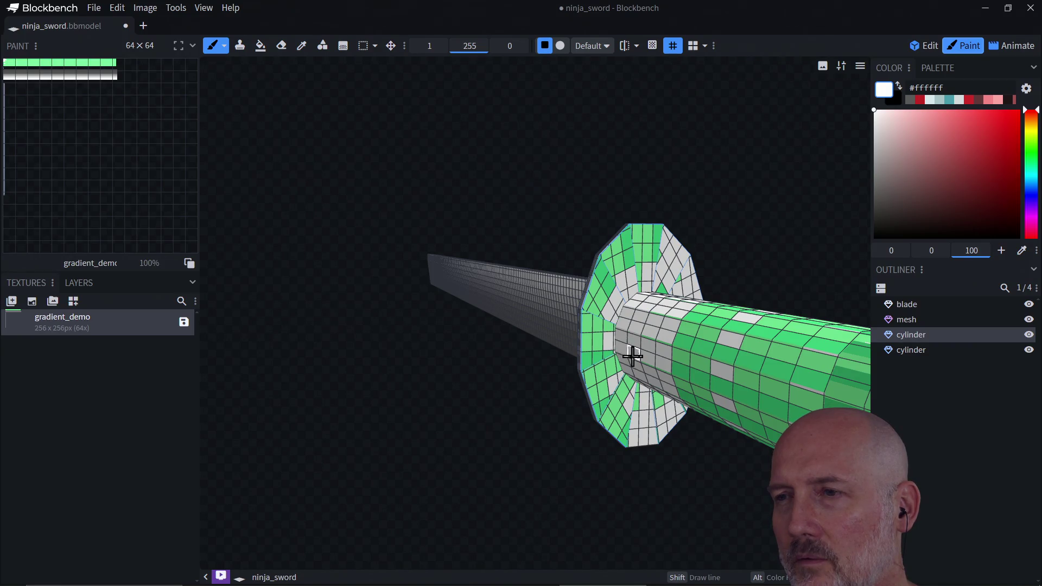
pyautogui.moveTo(725, 344)
pyautogui.mouseDown()
pyautogui.moveTo(693, 337)
pyautogui.moveTo(682, 353)
pyautogui.moveTo(623, 339)
pyautogui.moveTo(693, 374)
pyautogui.moveTo(602, 333)
pyautogui.moveTo(615, 332)
pyautogui.mouseUp()
pyautogui.scroll(-5, 682, 353)
pyautogui.moveTo(581, 295); pyautogui.dragTo(575, 302)
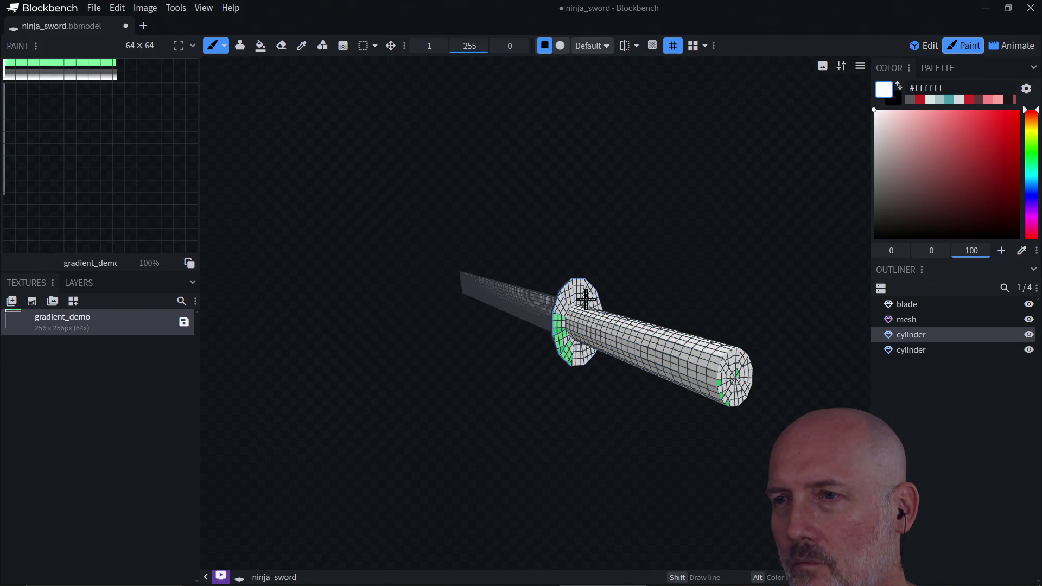
pyautogui.click(580, 307)
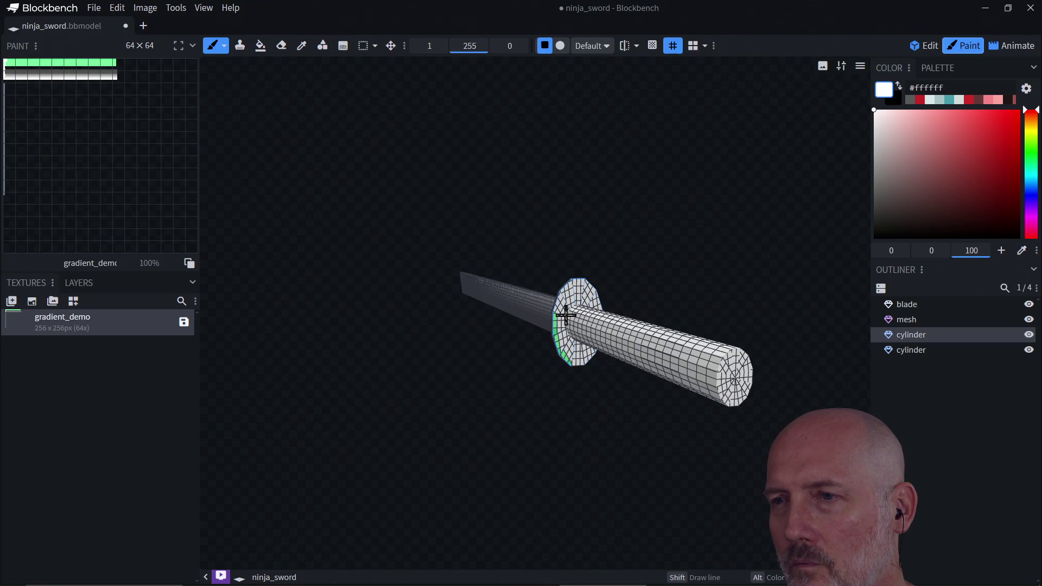
pyautogui.scroll(5, 596, 366)
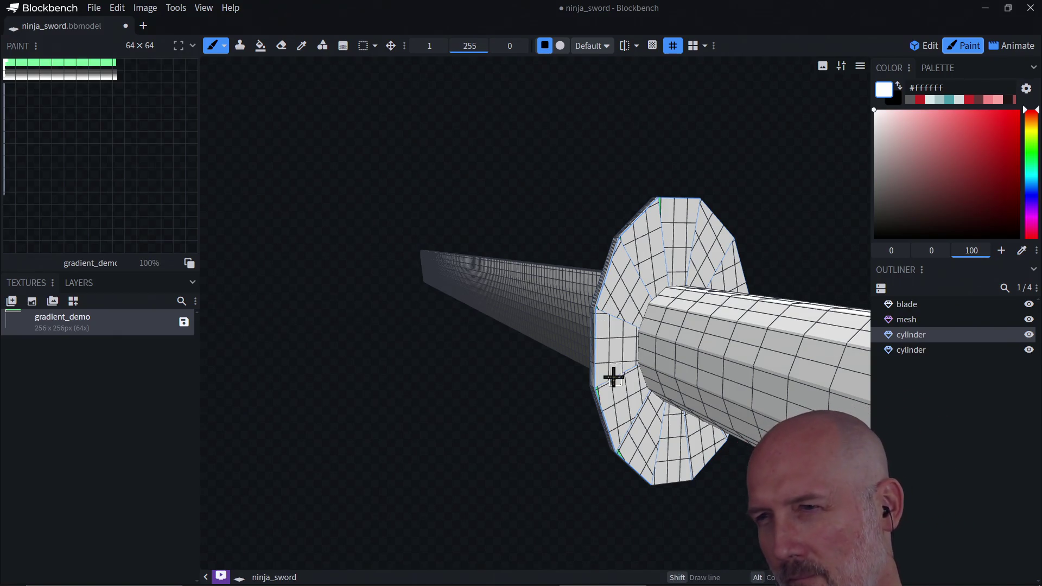
pyautogui.moveTo(482, 427)
pyautogui.mouseDown()
pyautogui.moveTo(611, 440)
pyautogui.moveTo(612, 424)
pyautogui.mouseUp()
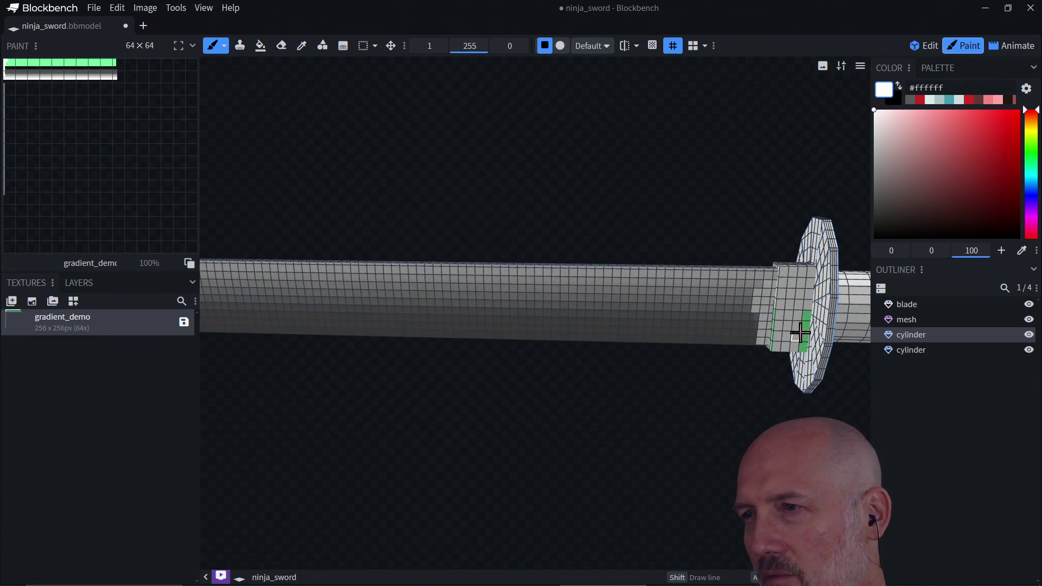
# - Brush white onto the blade faces beside the guard, then zoom and orbit to check
pyautogui.click(807, 323)
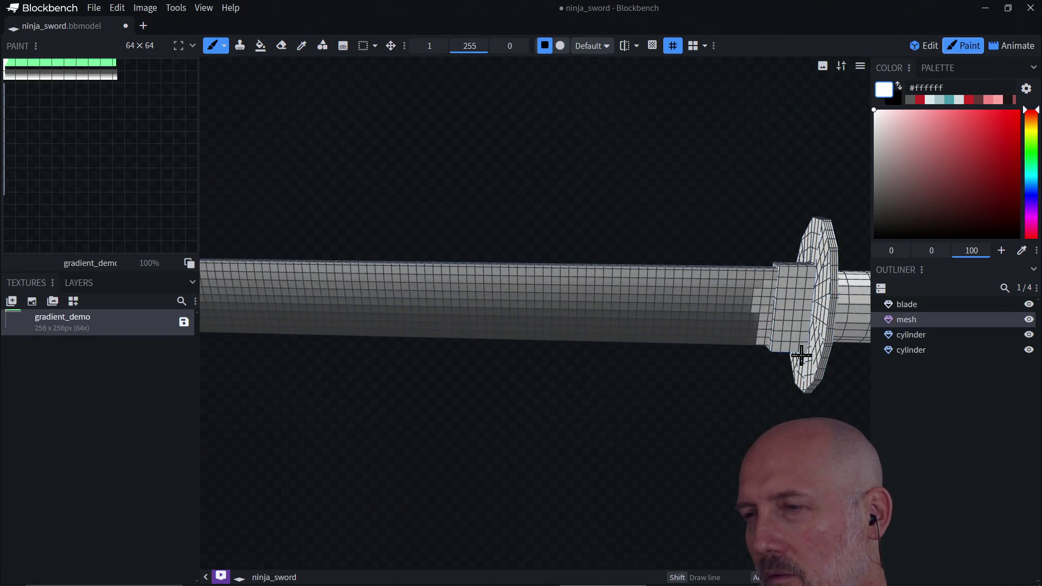
pyautogui.click(759, 290)
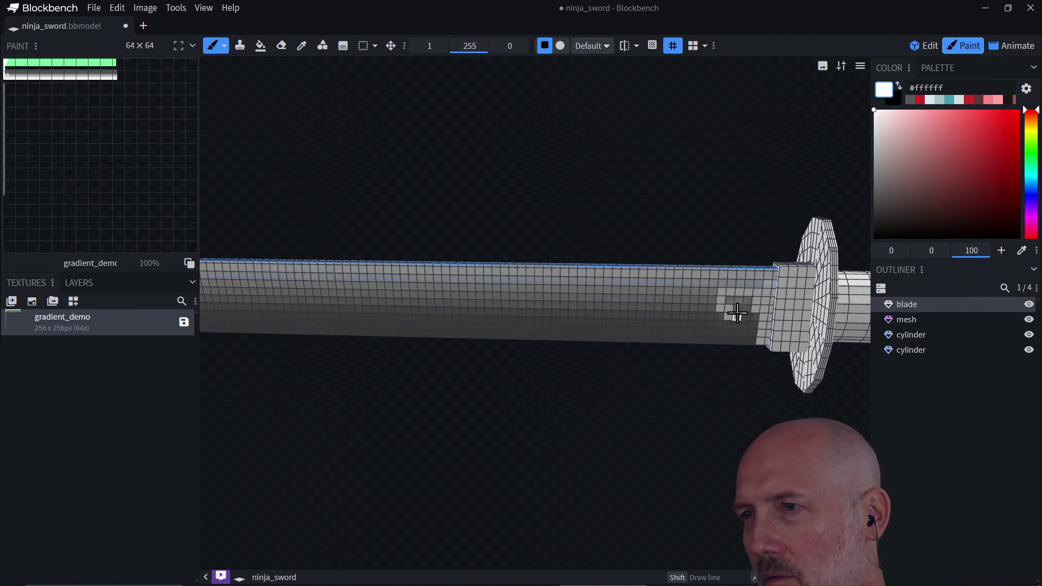
pyautogui.moveTo(730, 325); pyautogui.dragTo(743, 337)
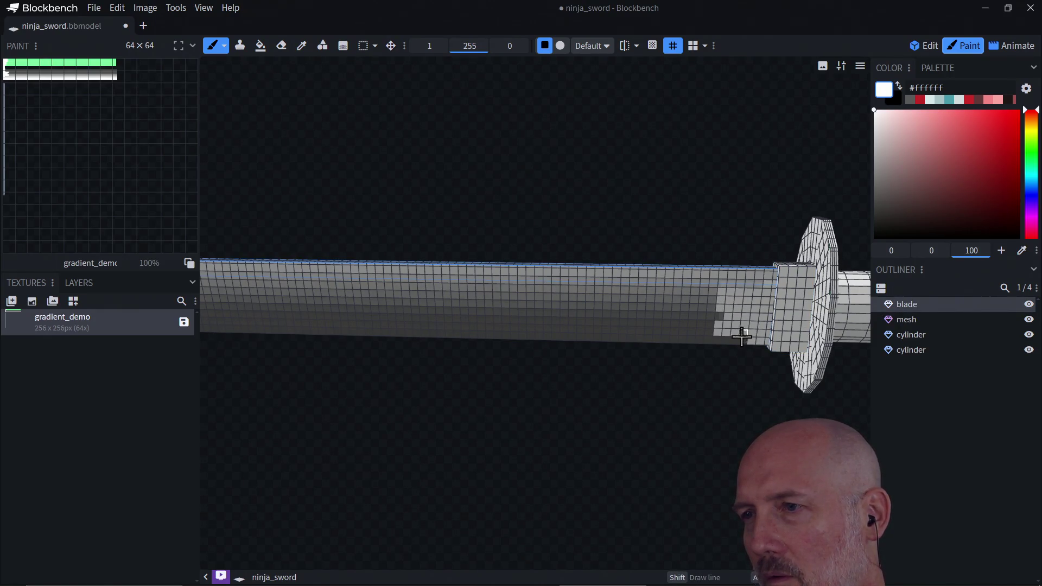
pyautogui.scroll(-5, 728, 351)
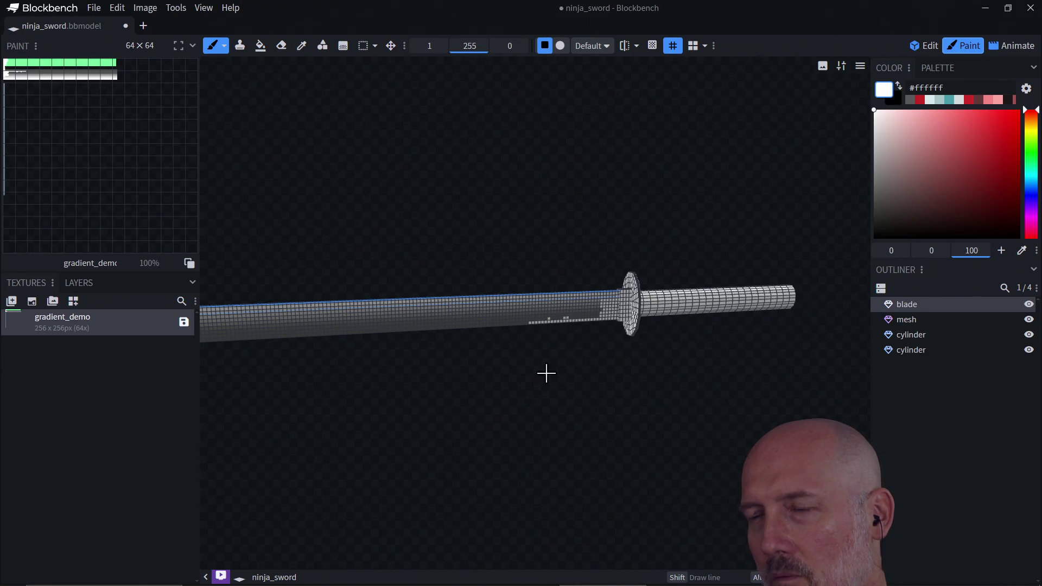
pyautogui.scroll(-4, 573, 383)
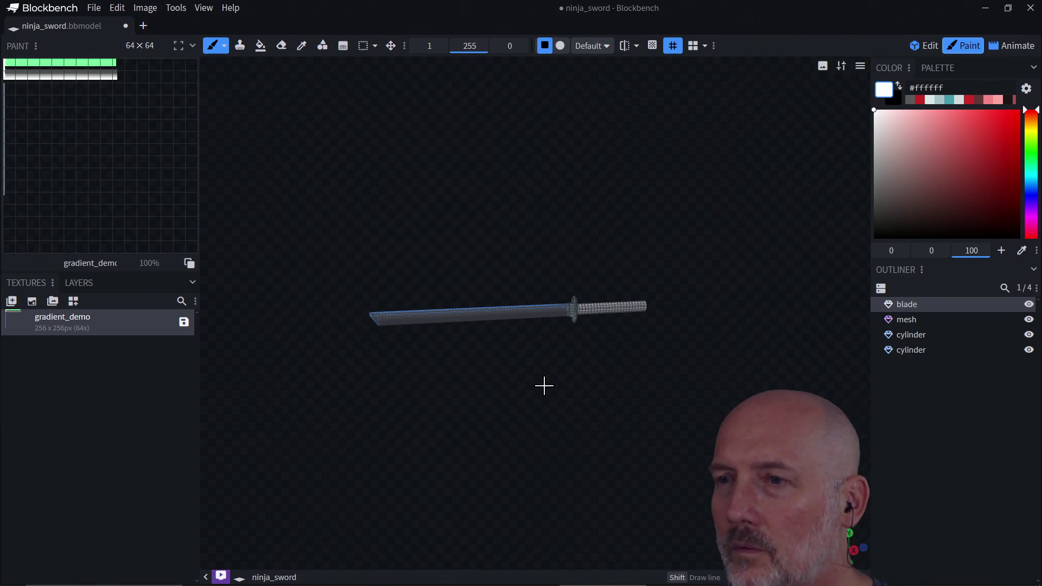
pyautogui.scroll(2, 635, 327)
pyautogui.scroll(3, 636, 326)
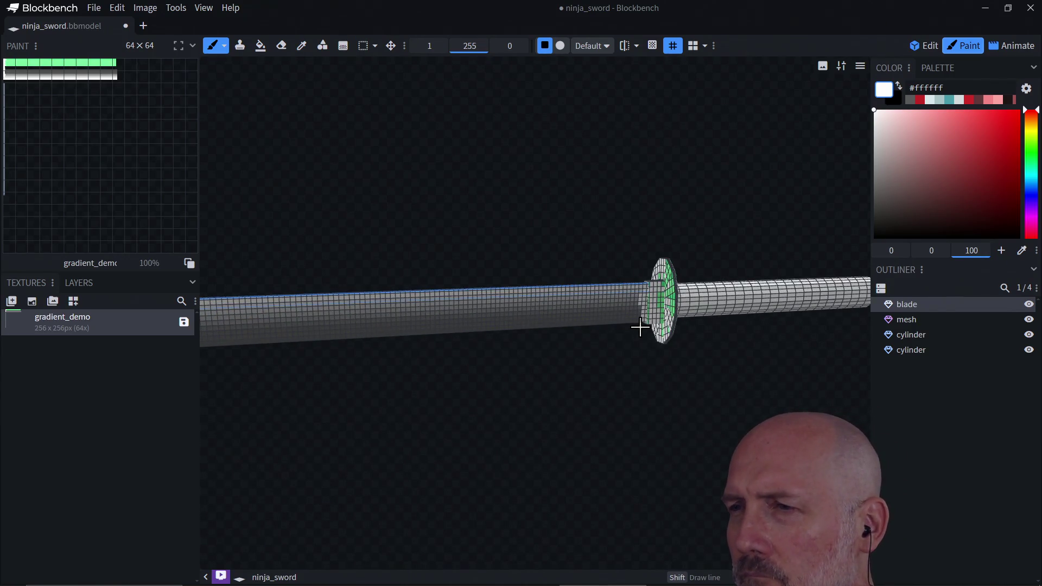
pyautogui.click(668, 311)
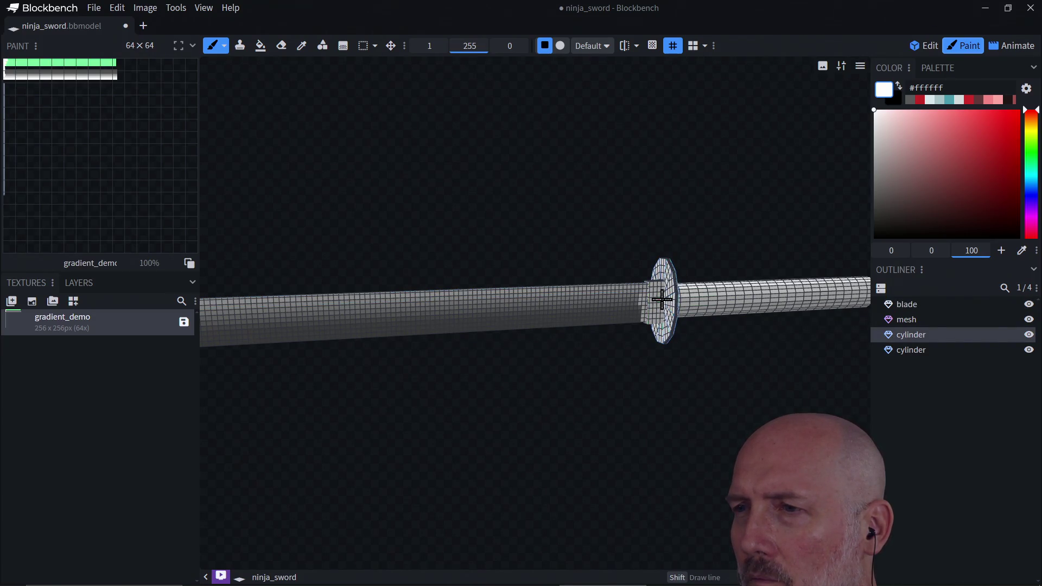
pyautogui.moveTo(651, 365)
pyautogui.mouseDown()
pyautogui.moveTo(617, 376)
pyautogui.moveTo(702, 363)
pyautogui.moveTo(749, 379)
pyautogui.moveTo(646, 374)
pyautogui.moveTo(842, 379)
pyautogui.moveTo(861, 353)
pyautogui.moveTo(852, 267)
pyautogui.mouseUp()
pyautogui.moveTo(430, 393)
pyautogui.mouseDown()
pyautogui.moveTo(512, 425)
pyautogui.moveTo(398, 414)
pyautogui.moveTo(423, 438)
pyautogui.moveTo(389, 463)
pyautogui.moveTo(362, 456)
pyautogui.mouseUp()
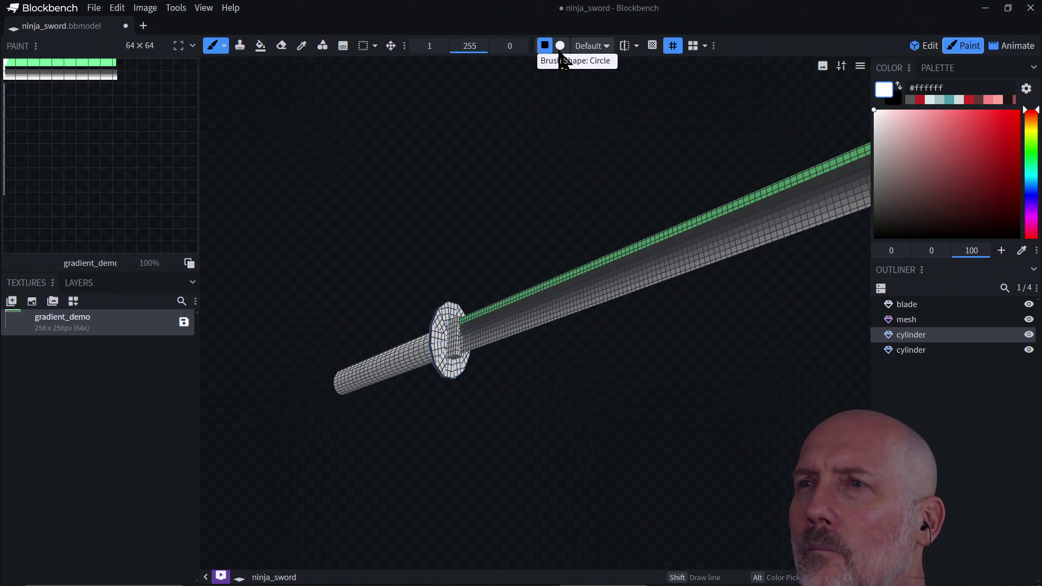
# - Check the brush blend modes and keep the blend mode at Default
pyautogui.click(608, 47)
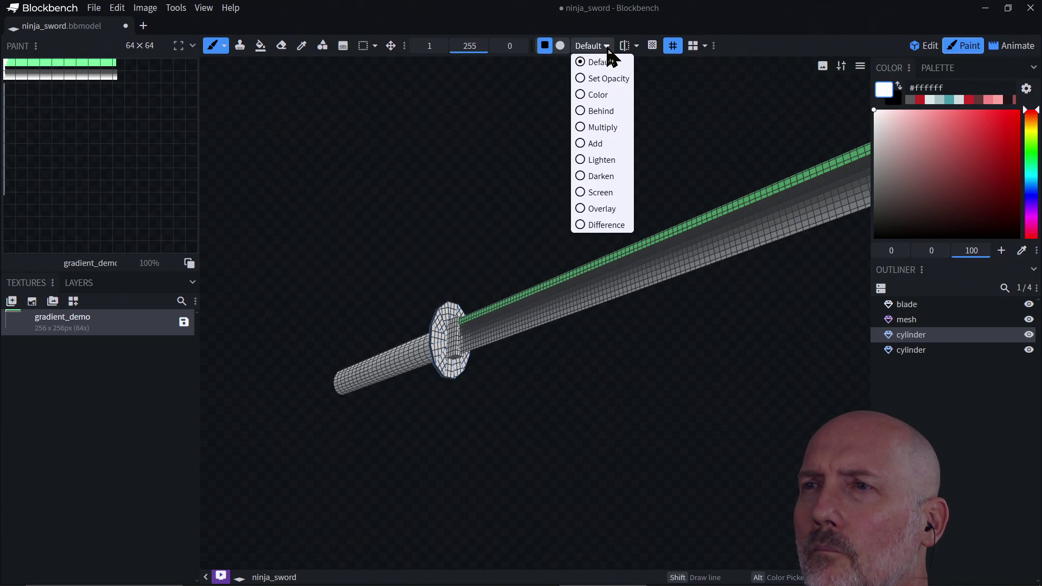
pyautogui.click(608, 50)
pyautogui.click(608, 50)
pyautogui.click(608, 51)
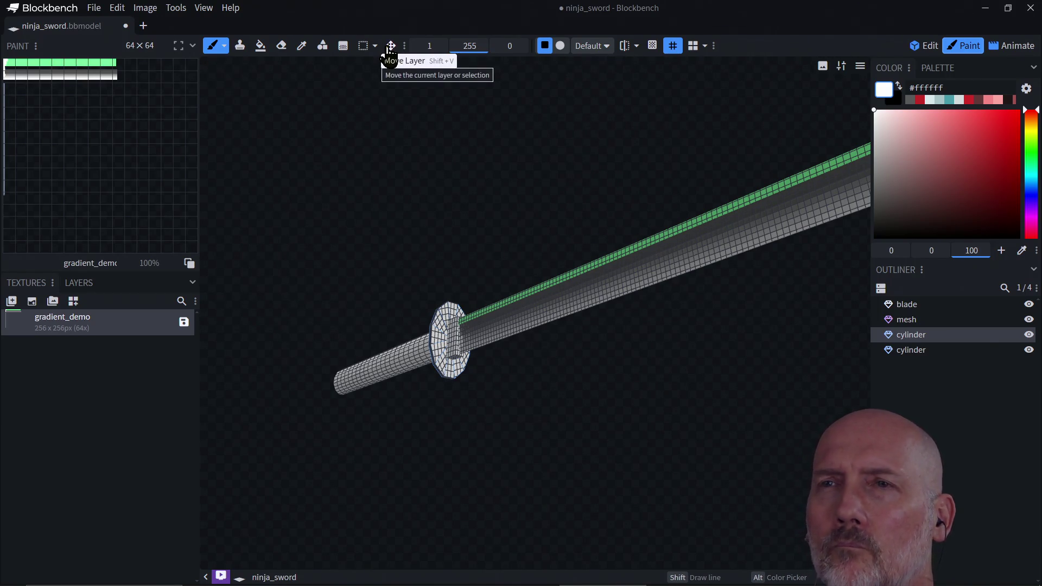
# - Return to the Paint Brush and dab a white spot partway along the blade
pyautogui.click(390, 50)
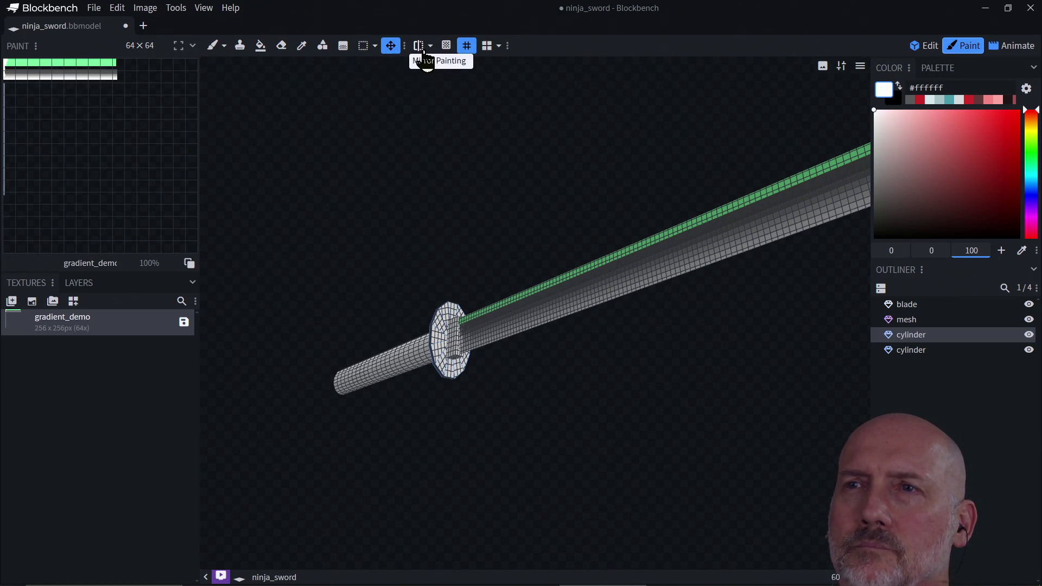
pyautogui.click(216, 50)
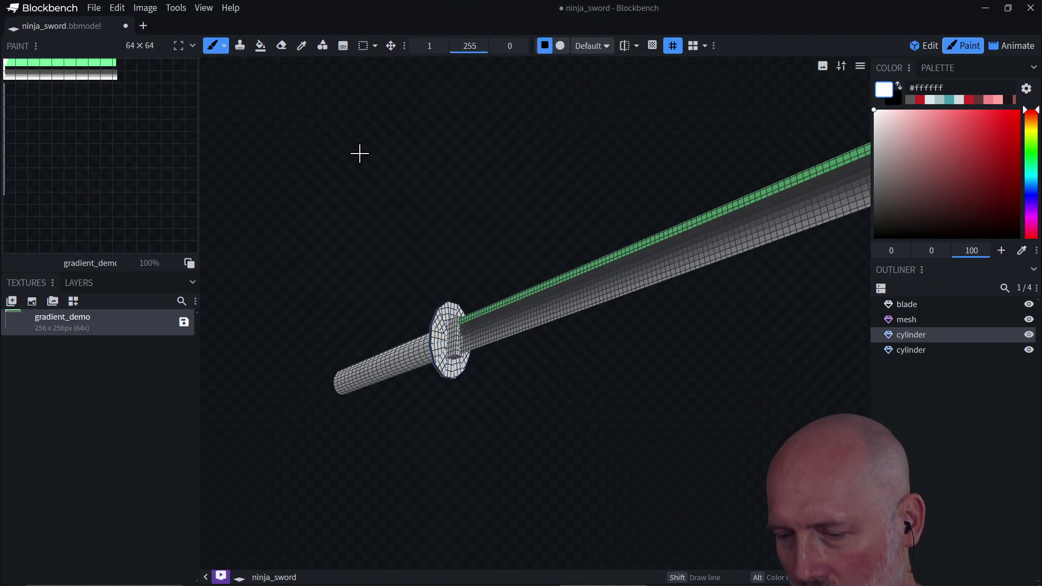
pyautogui.moveTo(392, 223)
pyautogui.mouseDown()
pyautogui.moveTo(426, 251)
pyautogui.moveTo(415, 297)
pyautogui.moveTo(314, 311)
pyautogui.moveTo(336, 309)
pyautogui.mouseUp()
pyautogui.scroll(5, 613, 337)
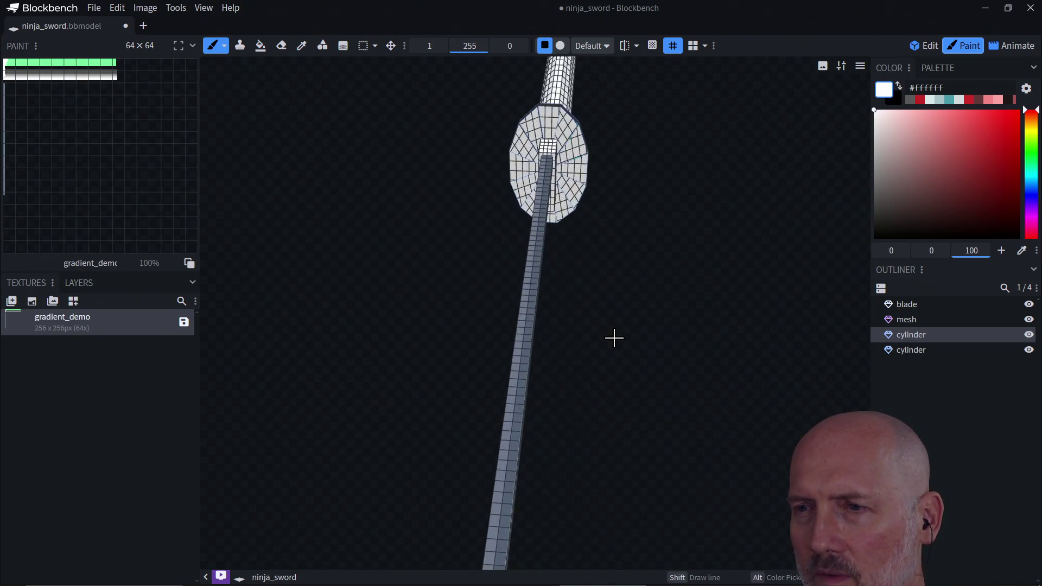
pyautogui.click(527, 338)
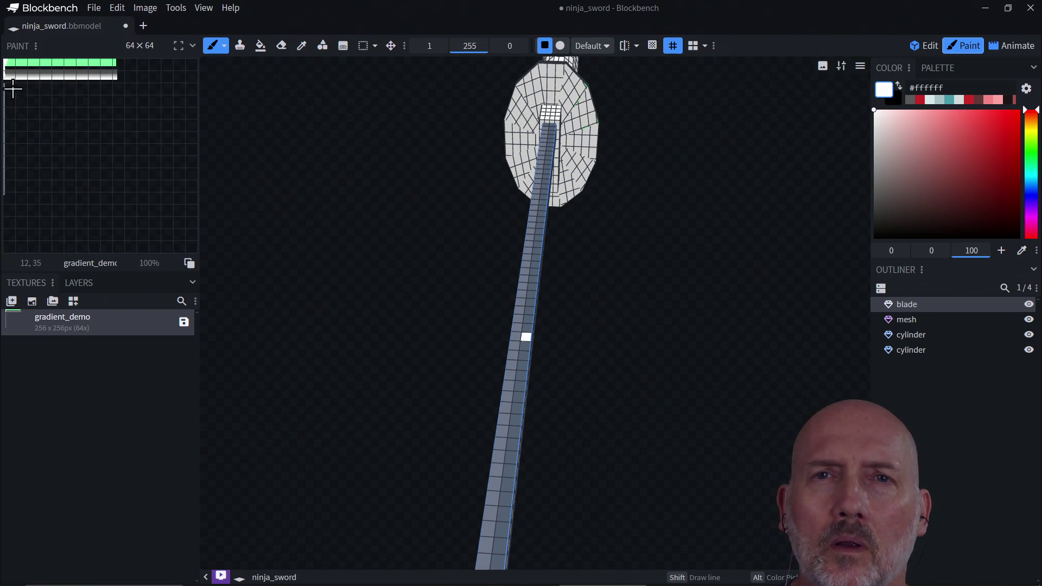
# - Detach the 2D texture paint view into a floating window
pyautogui.click(193, 46)
pyautogui.click(192, 46)
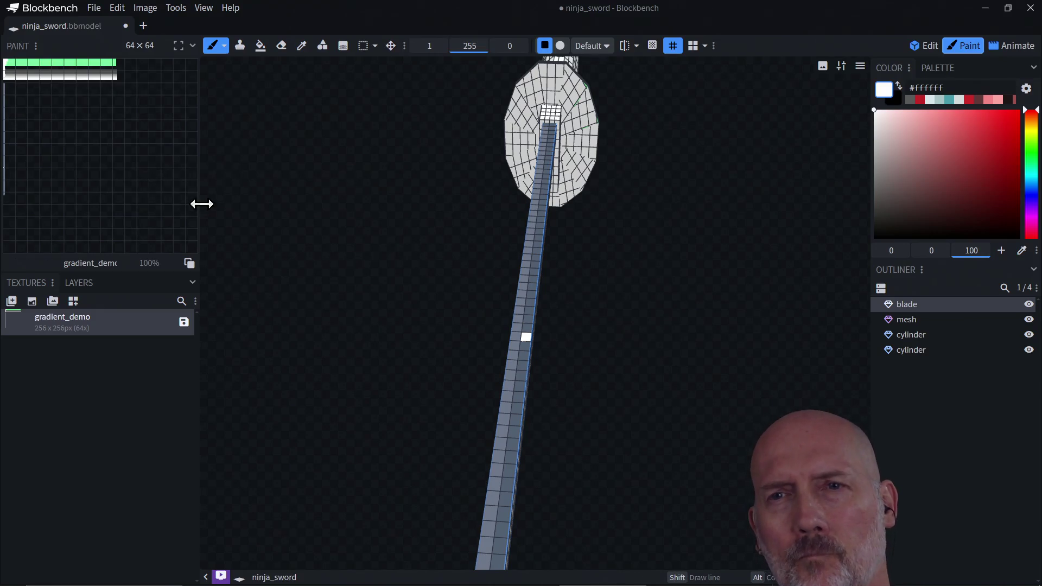
pyautogui.moveTo(186, 49); pyautogui.dragTo(347, 50)
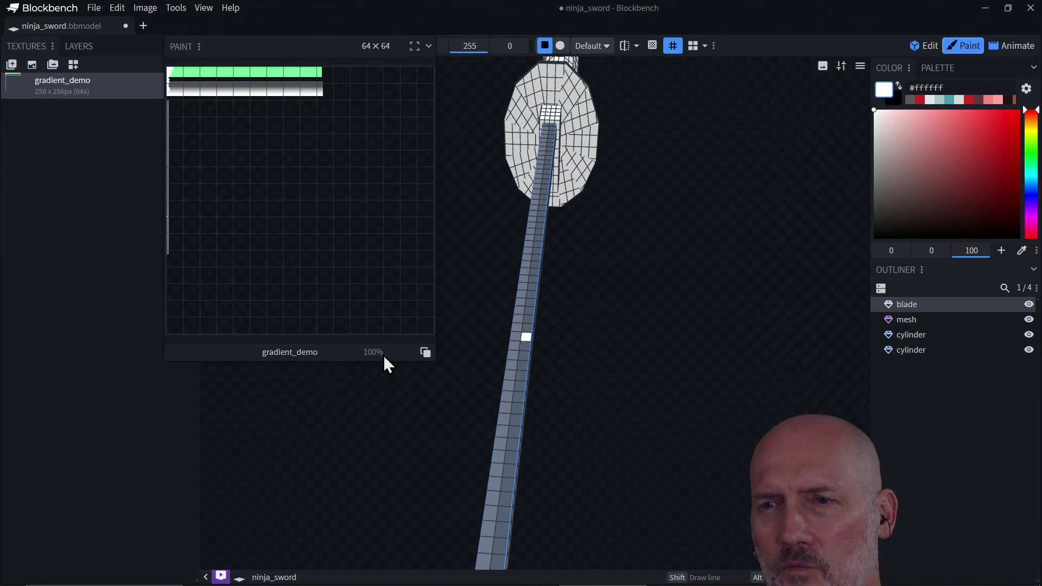
# - Turn on the UV layout overlay and enlarge the floating texture view
pyautogui.click(426, 354)
pyautogui.click(426, 353)
pyautogui.click(426, 353)
pyautogui.click(426, 353)
pyautogui.click(426, 354)
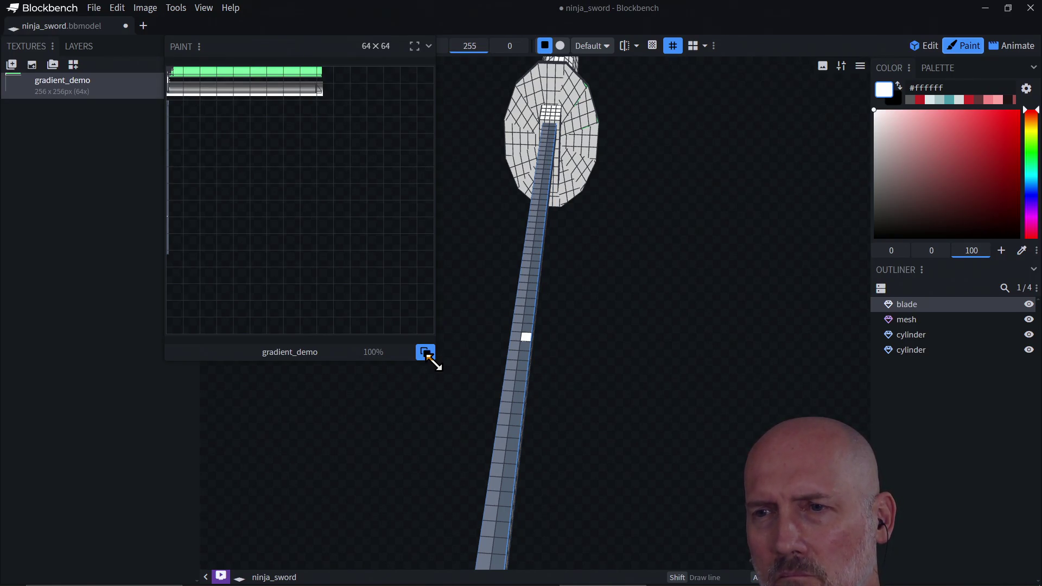
pyautogui.moveTo(434, 365); pyautogui.dragTo(640, 529)
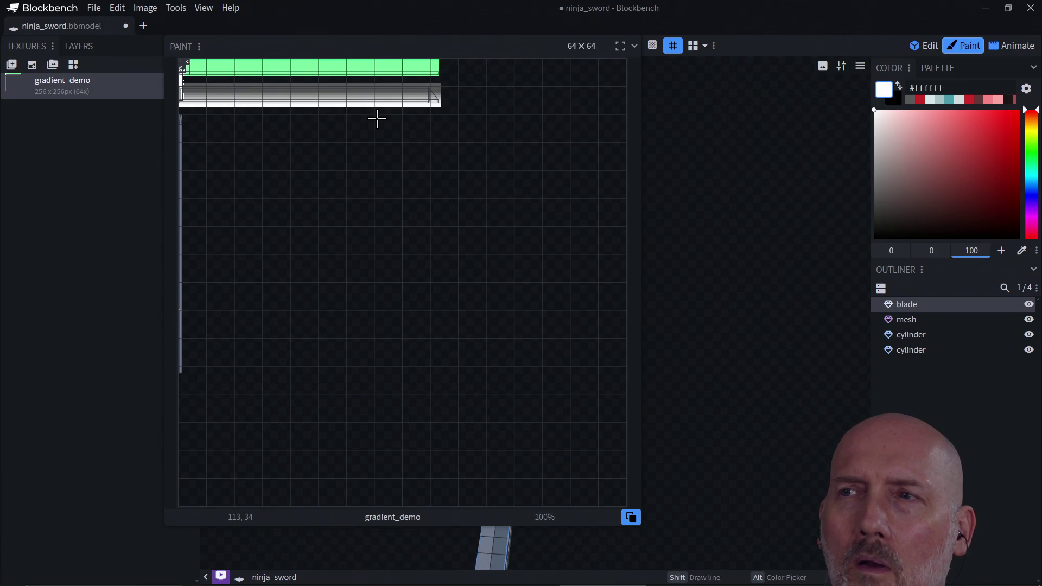
# - Paint a white pixel on the texture and restore the view to its docked size
pyautogui.click(518, 173)
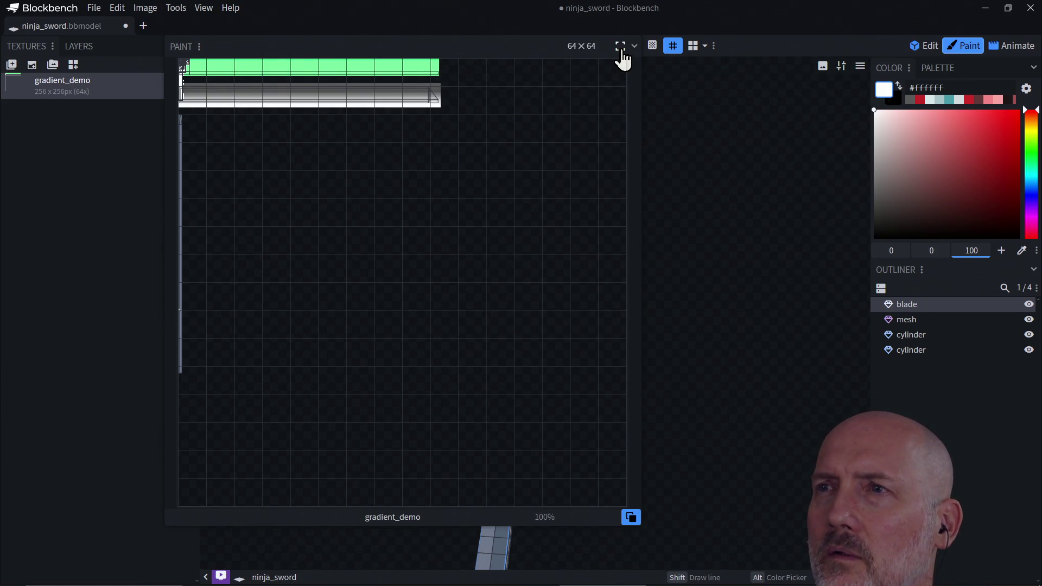
pyautogui.click(620, 47)
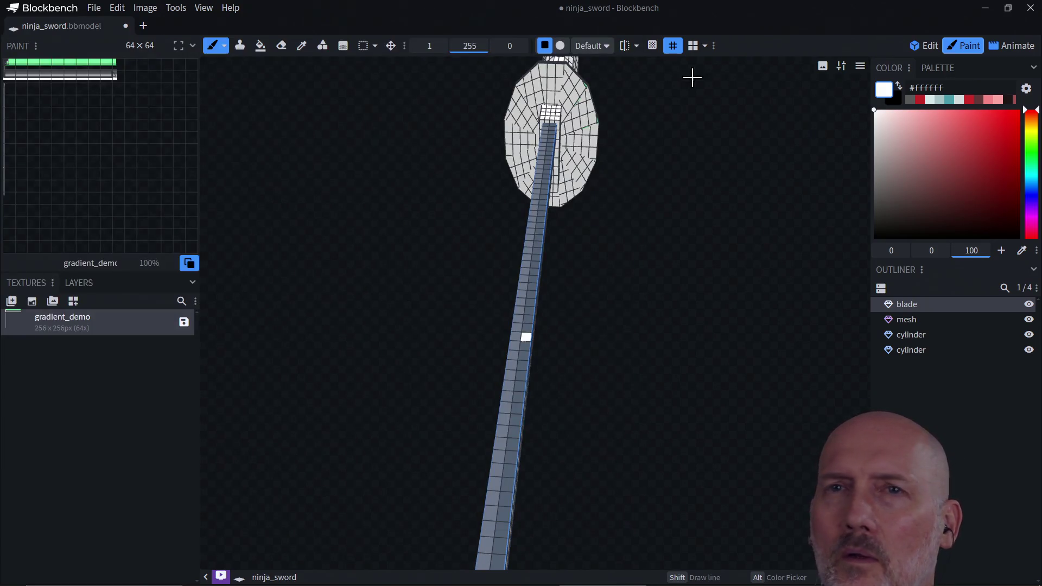
pyautogui.click(924, 45)
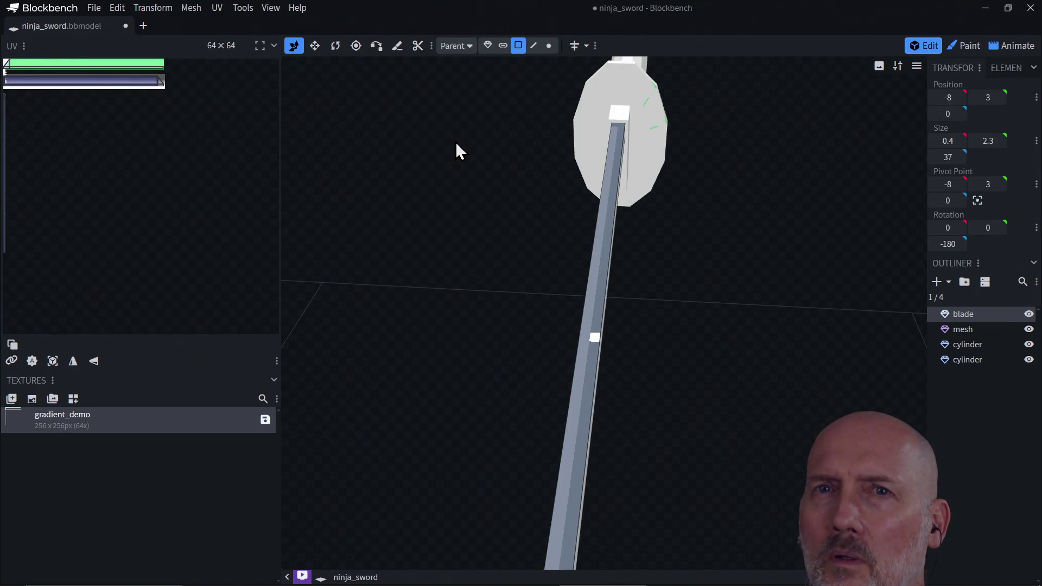
# - Try auto-fitting the blade's face UVs to their real size from the UV context menu
pyautogui.rightClick(27, 117)
pyautogui.moveTo(108, 125)
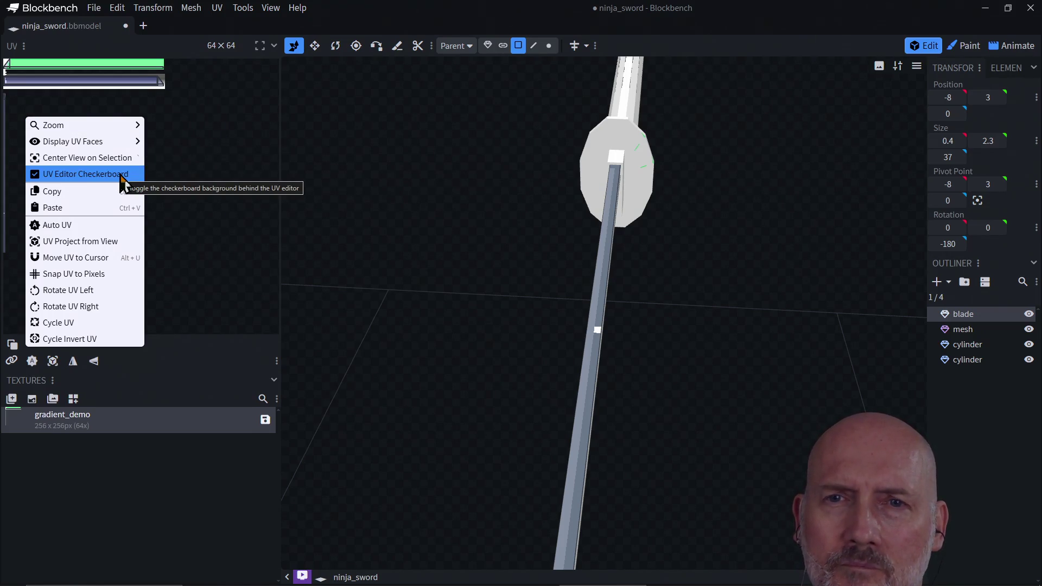
pyautogui.click(111, 229)
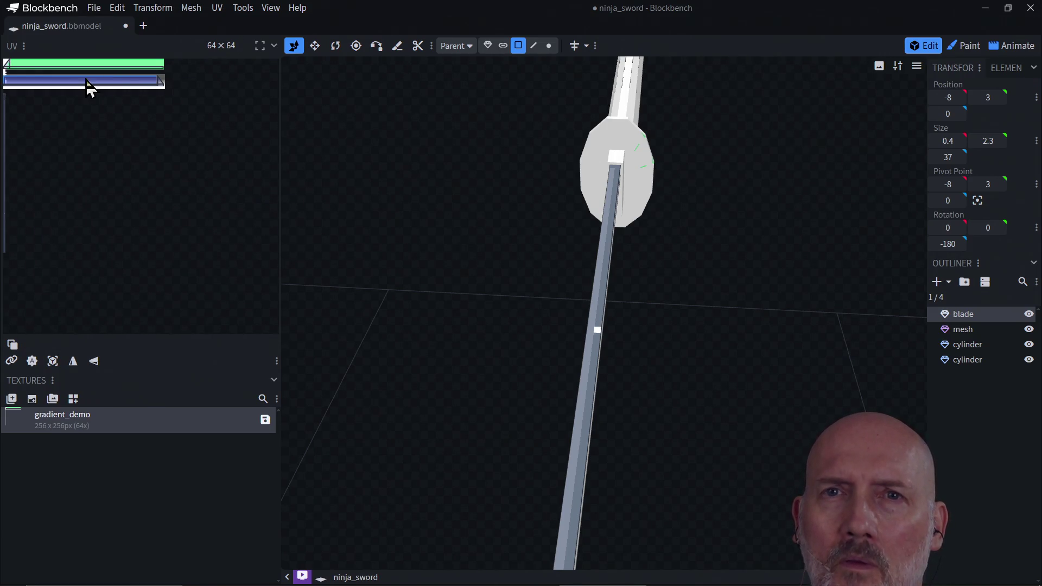
pyautogui.rightClick(94, 175)
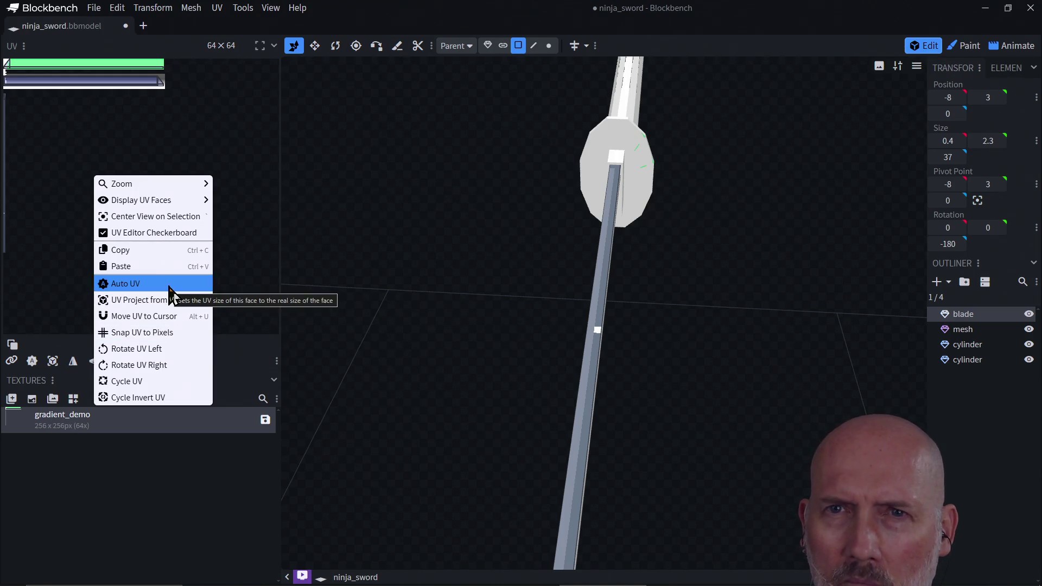
pyautogui.click(260, 146)
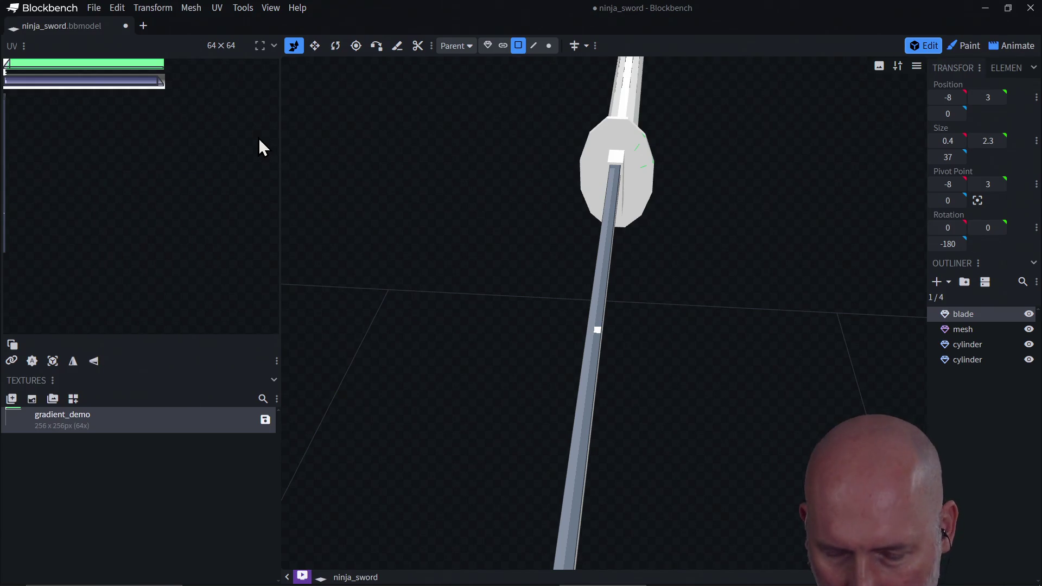
pyautogui.hotkey('ctrl', 'a')
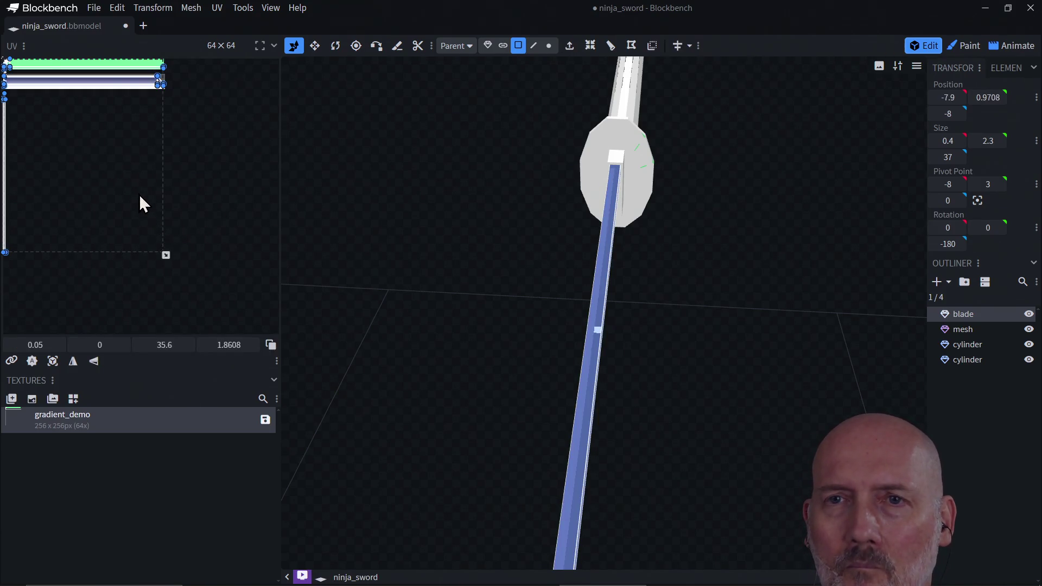
pyautogui.rightClick(140, 197)
pyautogui.click(163, 301)
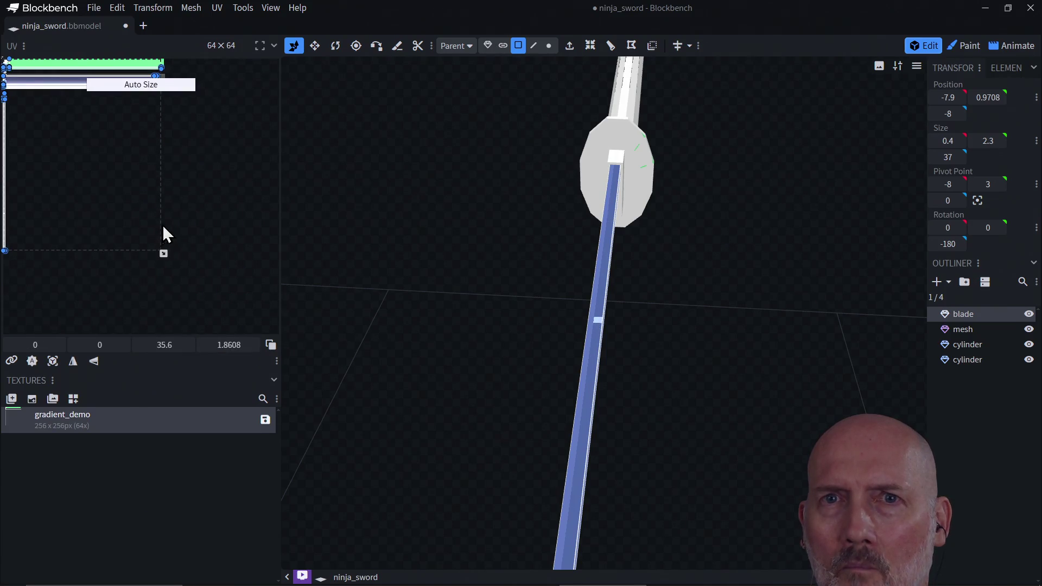
# - Scale the blade's UVs, undo back to the 35.6 × 1.8608 strip, and clear the selection
pyautogui.rightClick(98, 154)
pyautogui.click(71, 191)
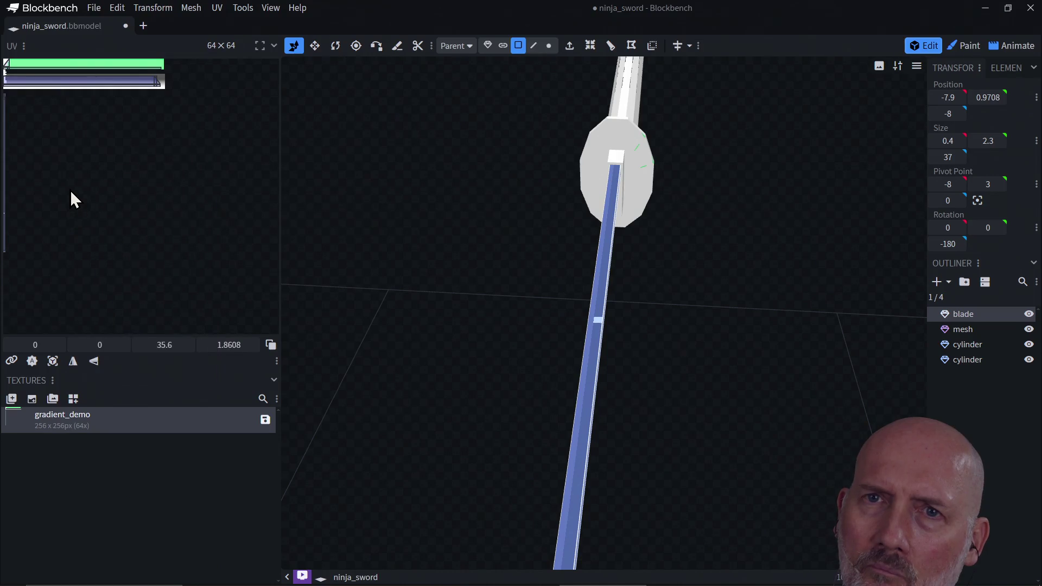
pyautogui.hotkey('ctrl', 'a')
pyautogui.moveTo(164, 253); pyautogui.dragTo(277, 337)
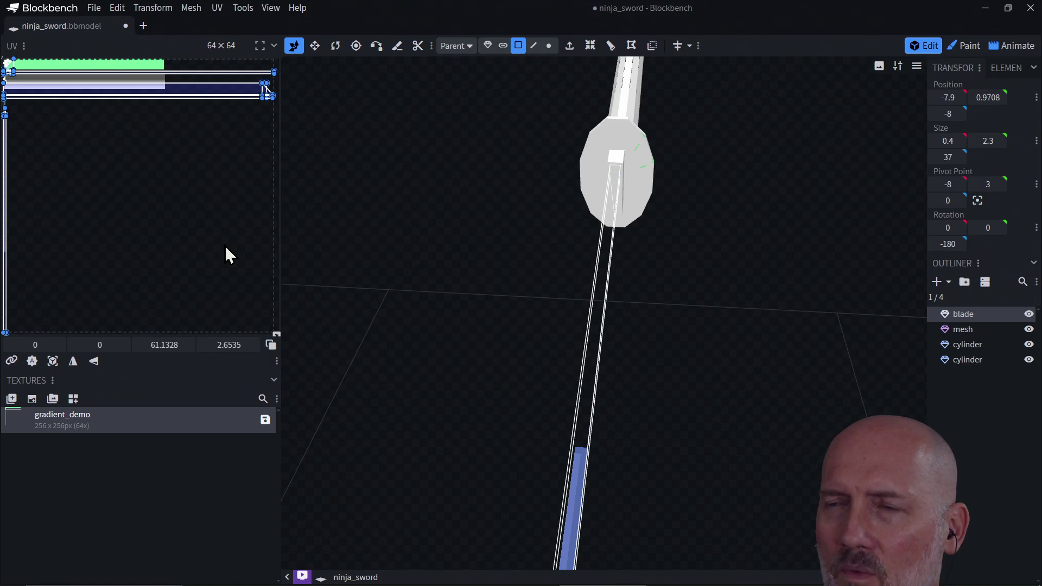
pyautogui.hotkey('ctrl', 'z')
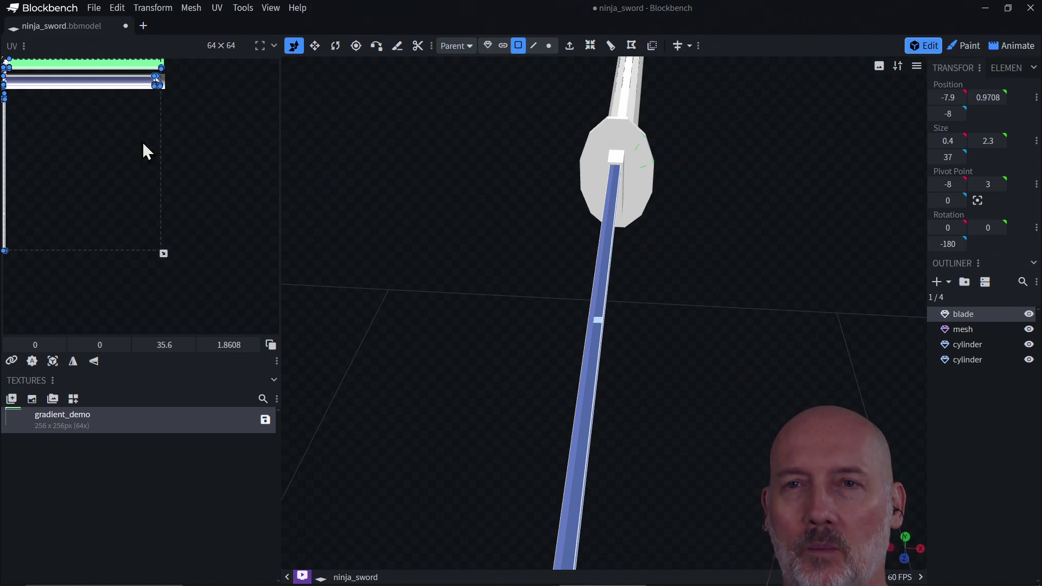
pyautogui.click(182, 138)
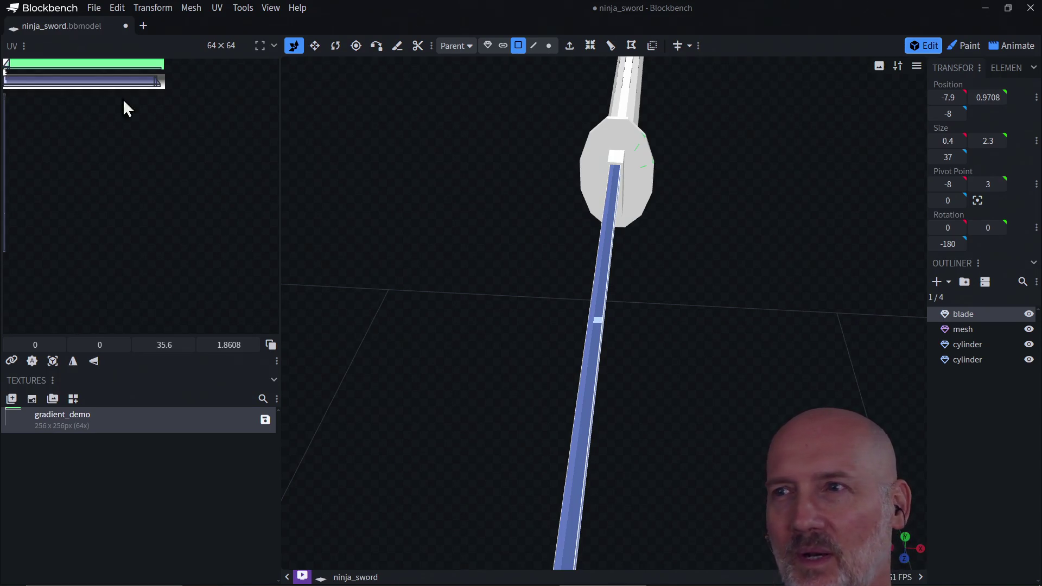
pyautogui.click(589, 157)
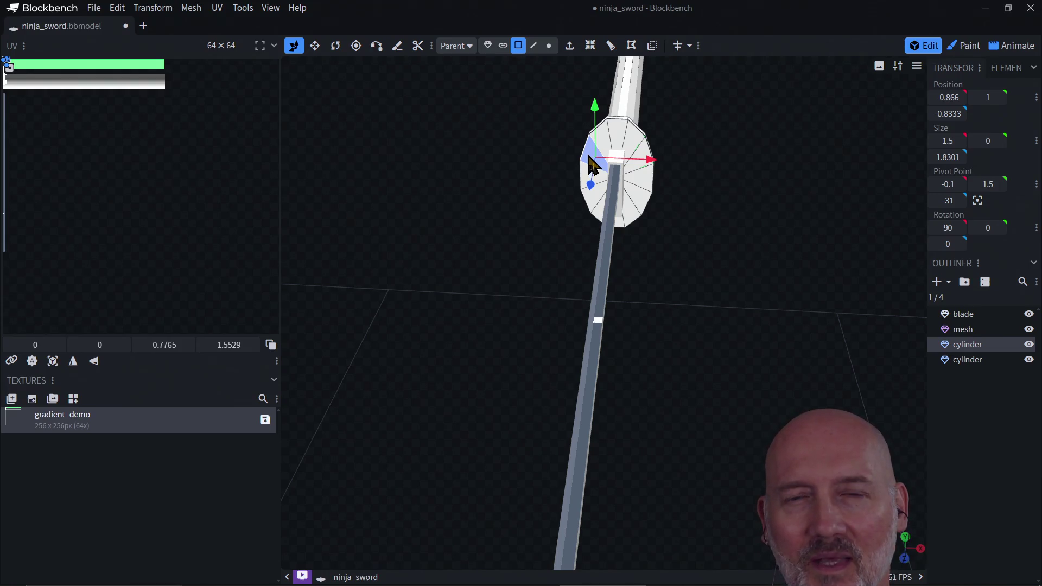
# - Shift a crossguard face's UV to 13.5, 5.5, then inspect the blade's green top face
pyautogui.moveTo(8, 61)
pyautogui.mouseDown()
pyautogui.moveTo(58, 93)
pyautogui.moveTo(63, 83)
pyautogui.mouseUp()
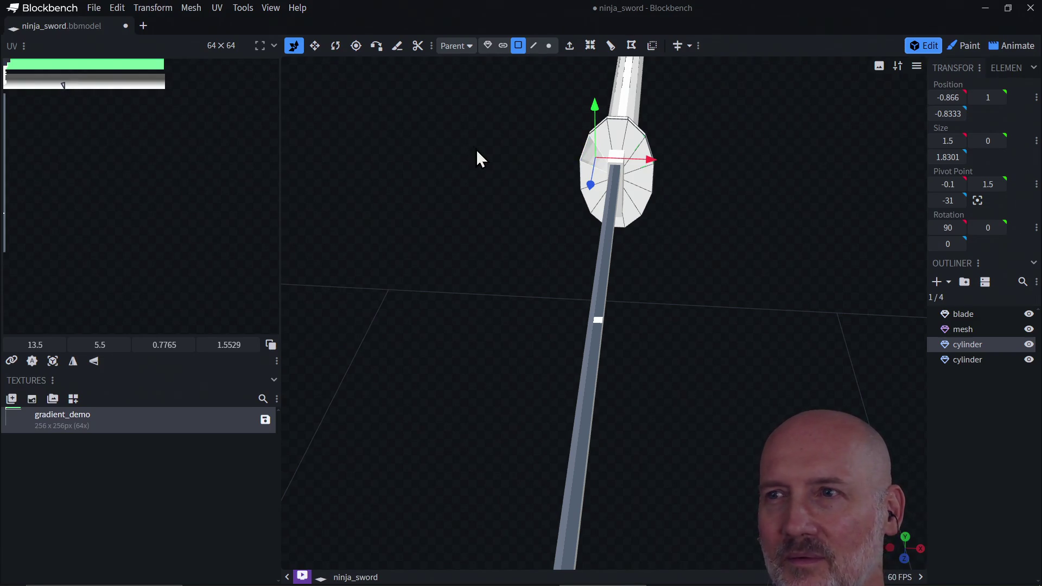
pyautogui.moveTo(574, 179)
pyautogui.mouseDown()
pyautogui.moveTo(530, 179)
pyautogui.moveTo(561, 128)
pyautogui.moveTo(582, 118)
pyautogui.moveTo(602, 140)
pyautogui.moveTo(597, 163)
pyautogui.moveTo(570, 162)
pyautogui.moveTo(628, 147)
pyautogui.moveTo(600, 146)
pyautogui.moveTo(518, 222)
pyautogui.mouseUp()
pyautogui.click(461, 279)
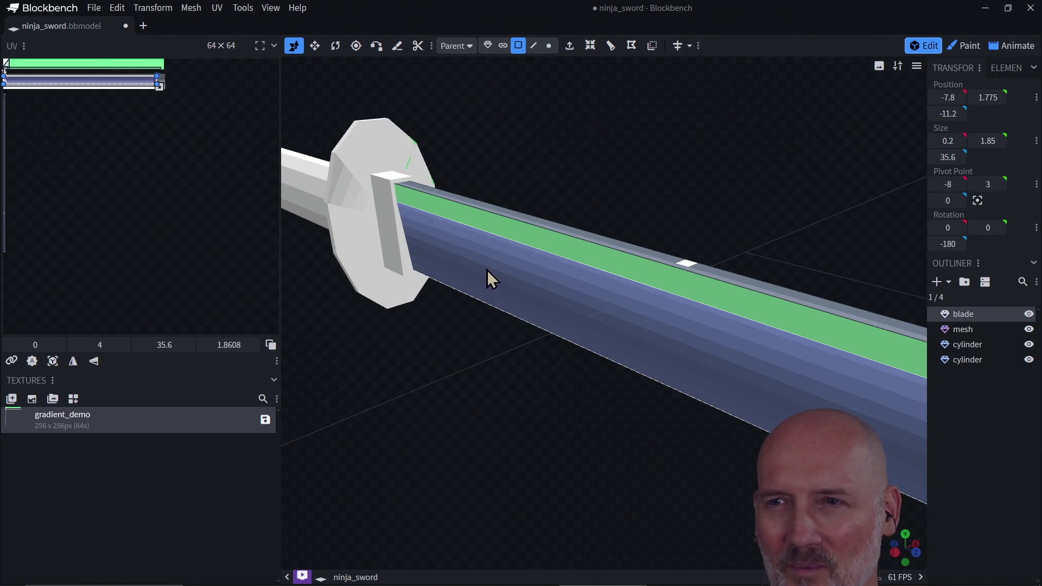
pyautogui.click(456, 217)
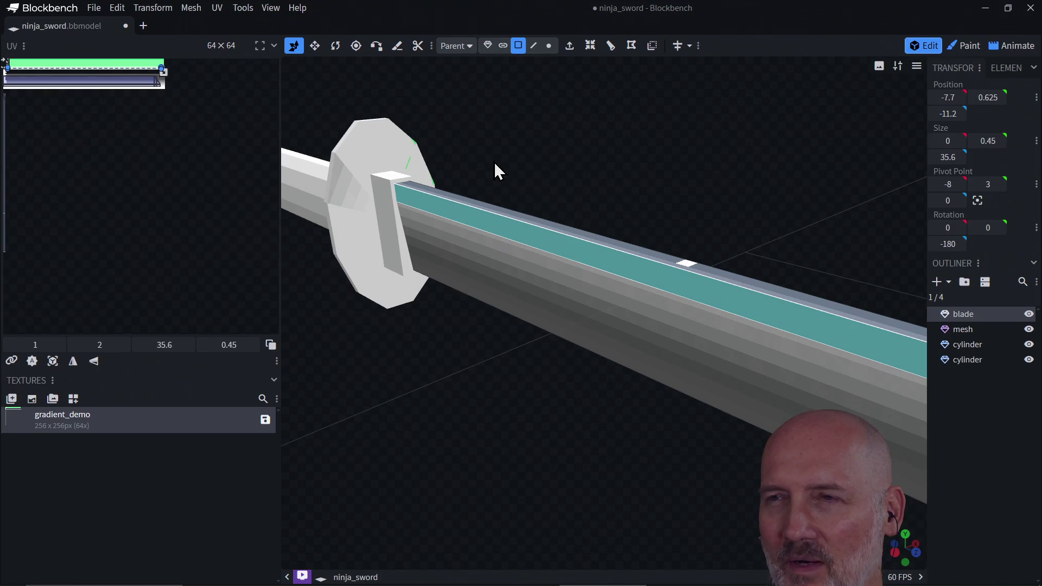
pyautogui.moveTo(528, 121)
pyautogui.mouseDown()
pyautogui.moveTo(588, 97)
pyautogui.moveTo(597, 44)
pyautogui.moveTo(543, 198)
pyautogui.moveTo(524, 158)
pyautogui.mouseUp()
pyautogui.click(352, 156)
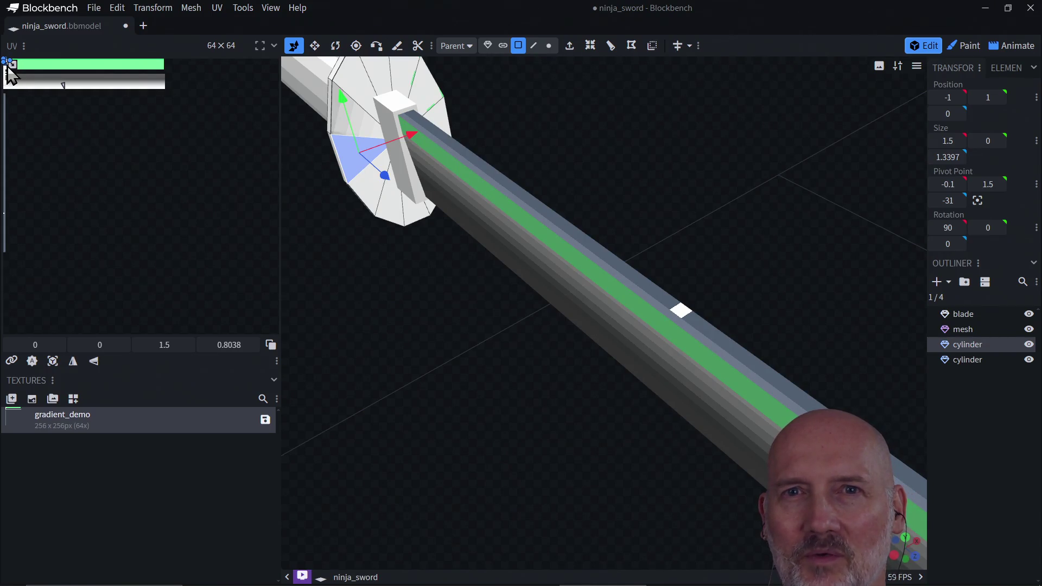
# - Shift a guard face's UV to 17.5, 5.5, then select all crossguard disc faces from both sides
pyautogui.moveTo(11, 70); pyautogui.dragTo(111, 82)
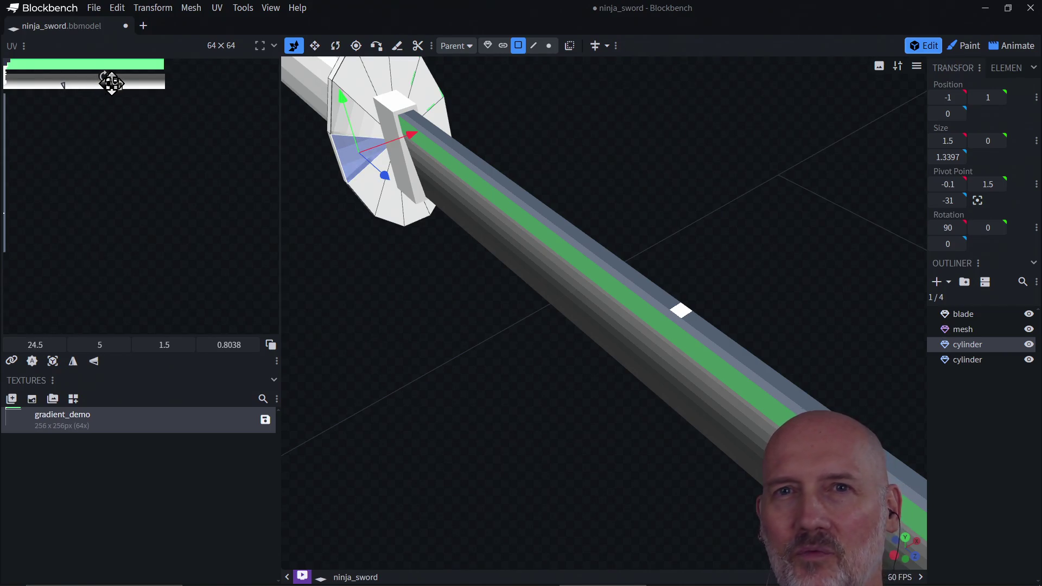
pyautogui.click(348, 131)
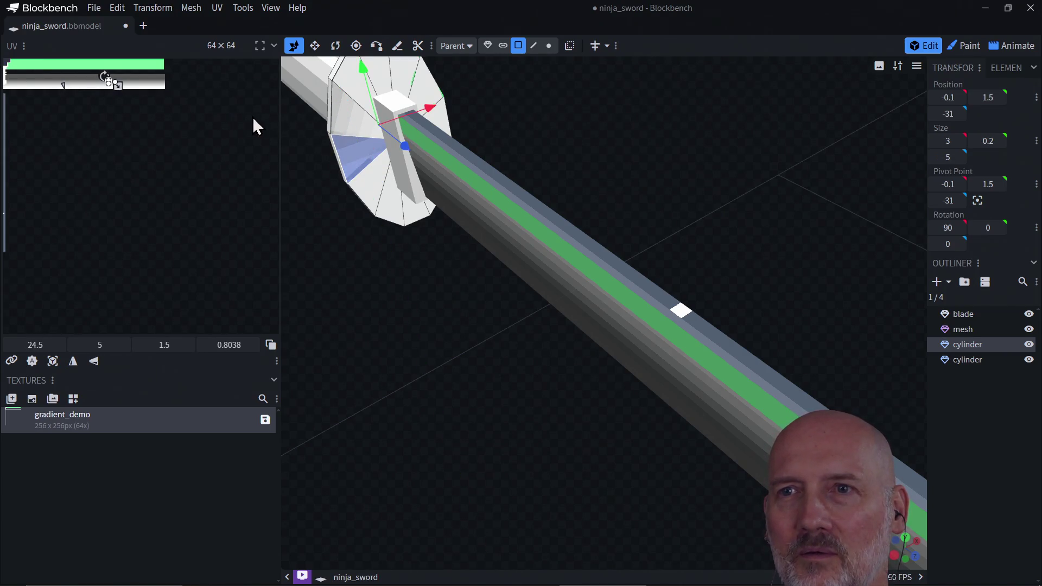
pyautogui.click(349, 131)
pyautogui.click(369, 182)
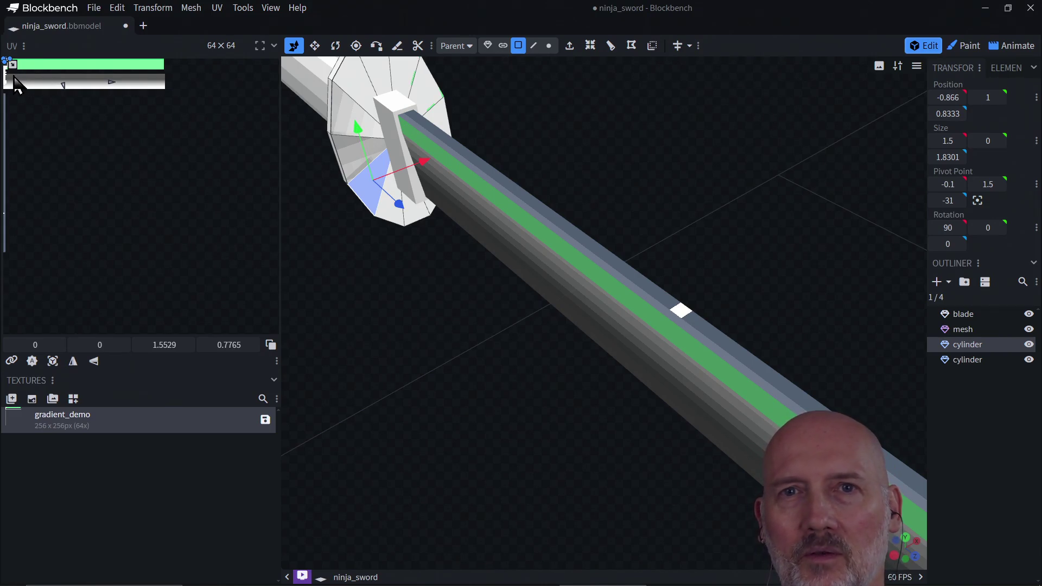
pyautogui.click(356, 123)
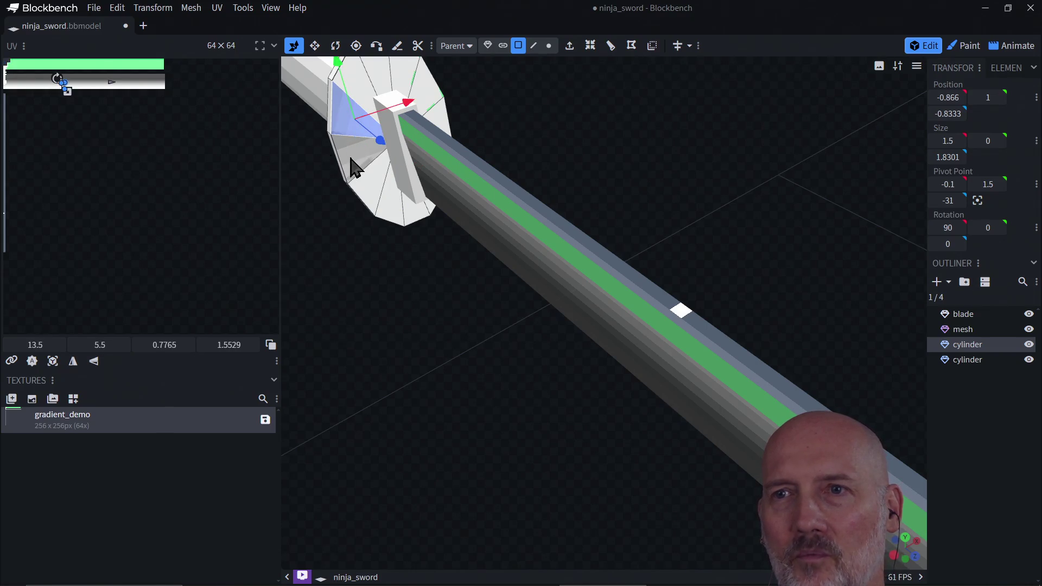
pyautogui.keyDown('shift'); pyautogui.click(353, 168); pyautogui.keyUp('shift')
pyautogui.keyDown('shift'); pyautogui.click(404, 223); pyautogui.keyUp('shift')
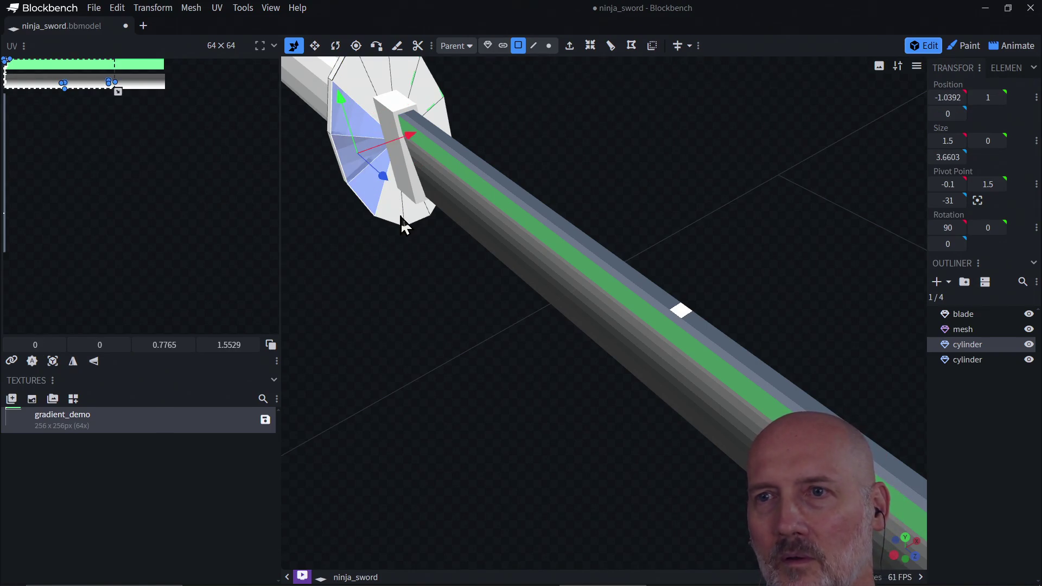
pyautogui.keyDown('shift'); pyautogui.click(410, 221); pyautogui.keyUp('shift')
pyautogui.keyDown('shift'); pyautogui.click(412, 216); pyautogui.keyUp('shift')
pyautogui.moveTo(493, 190)
pyautogui.mouseDown()
pyautogui.moveTo(619, 148)
pyautogui.moveTo(521, 144)
pyautogui.moveTo(593, 186)
pyautogui.moveTo(689, 207)
pyautogui.mouseUp()
pyautogui.keyDown('shift'); pyautogui.click(714, 202); pyautogui.keyUp('shift')
pyautogui.keyDown('shift'); pyautogui.click(723, 158); pyautogui.keyUp('shift')
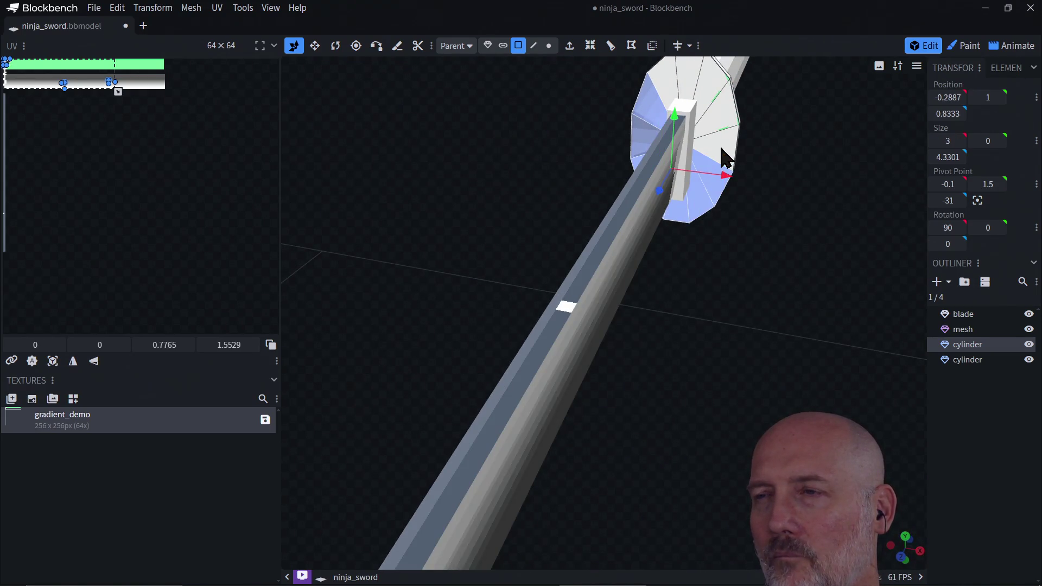
pyautogui.keyDown('shift'); pyautogui.click(725, 128); pyautogui.keyUp('shift')
pyautogui.keyDown('shift'); pyautogui.click(690, 76); pyautogui.keyUp('shift')
pyautogui.keyDown('shift'); pyautogui.click(689, 74); pyautogui.keyUp('shift')
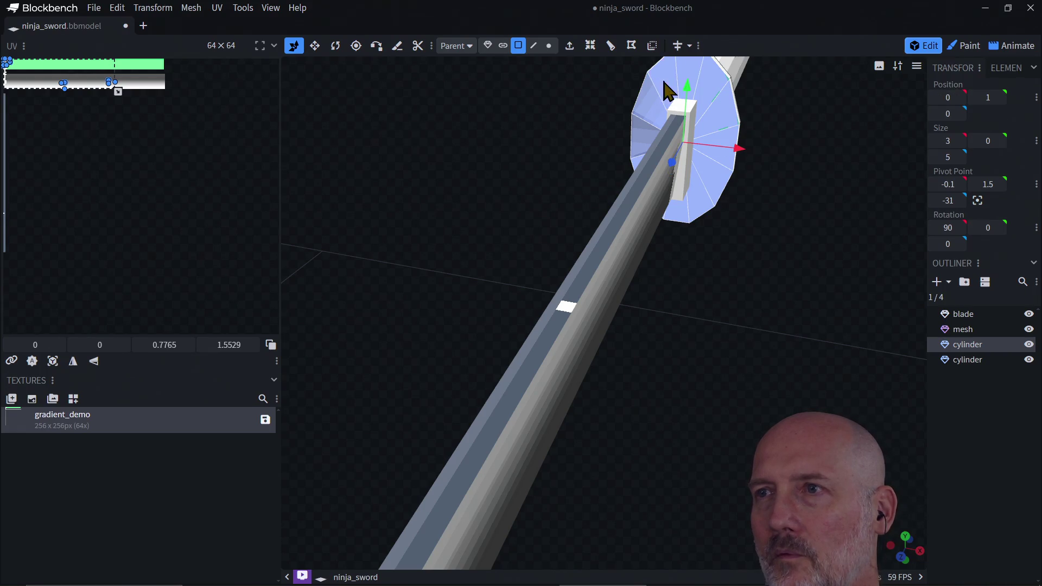
pyautogui.moveTo(441, 187); pyautogui.dragTo(562, 170)
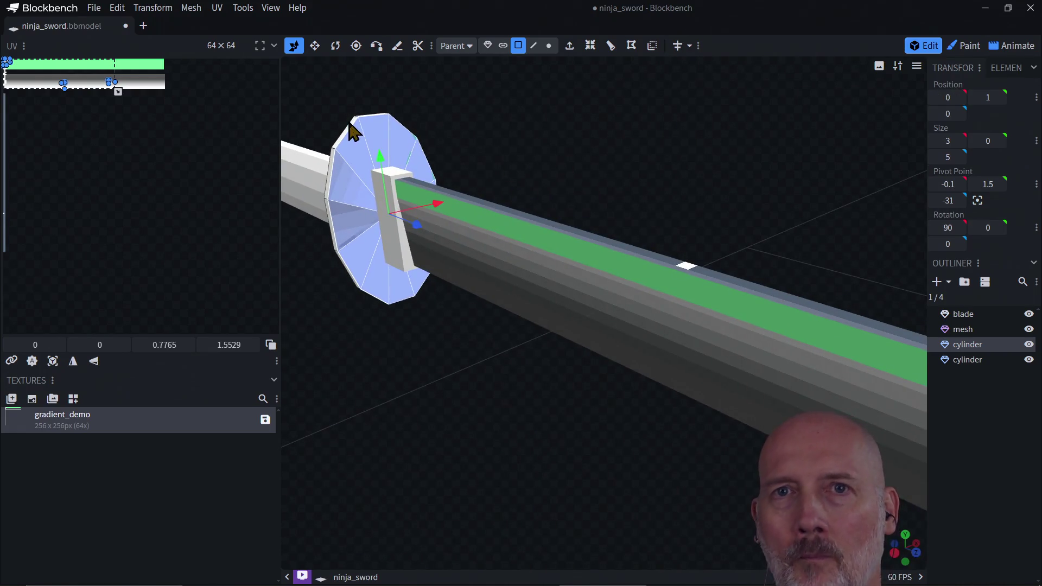
# - Move the guard faces' UVs into the texture's green band, including the left-side faces
pyautogui.moveTo(6, 63); pyautogui.dragTo(40, 65)
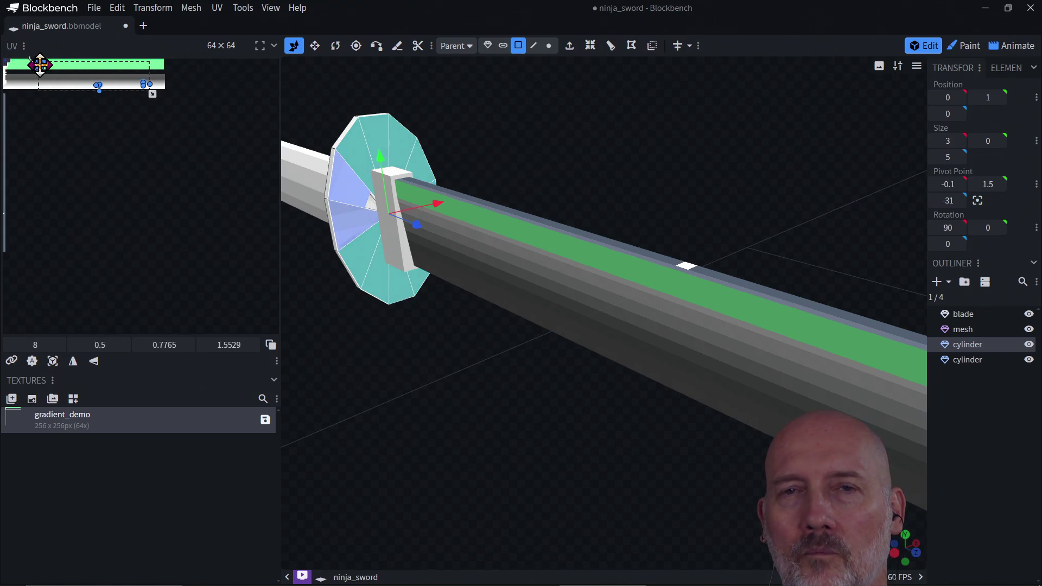
pyautogui.click(71, 122)
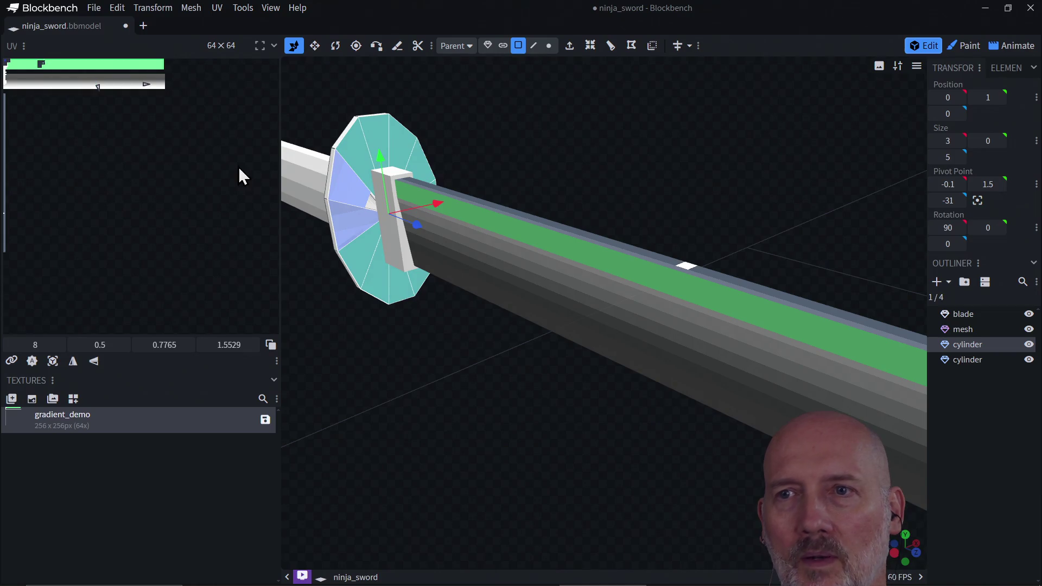
pyautogui.click(356, 198)
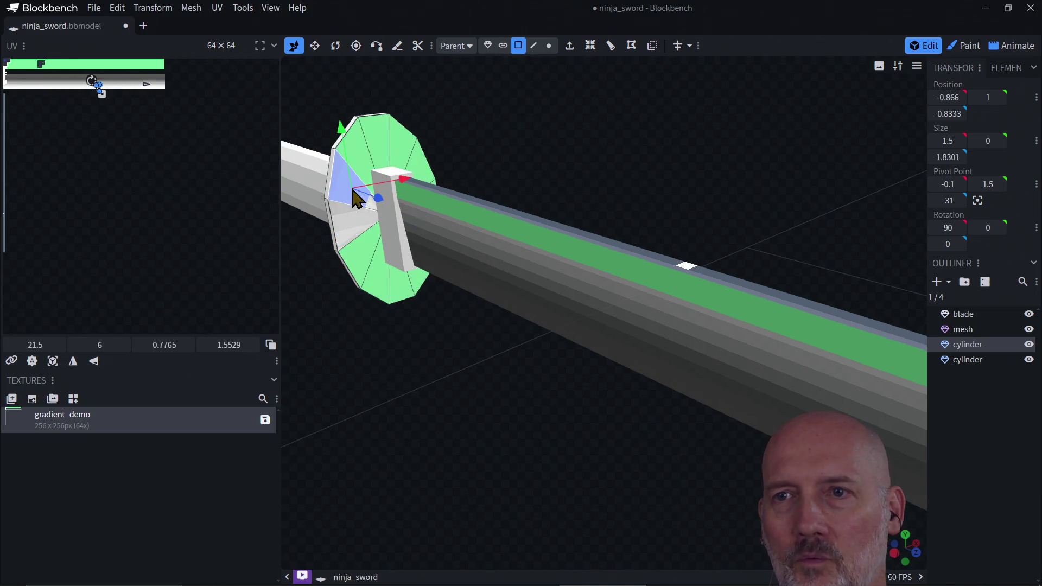
pyautogui.keyDown('shift'); pyautogui.click(347, 237); pyautogui.keyUp('shift')
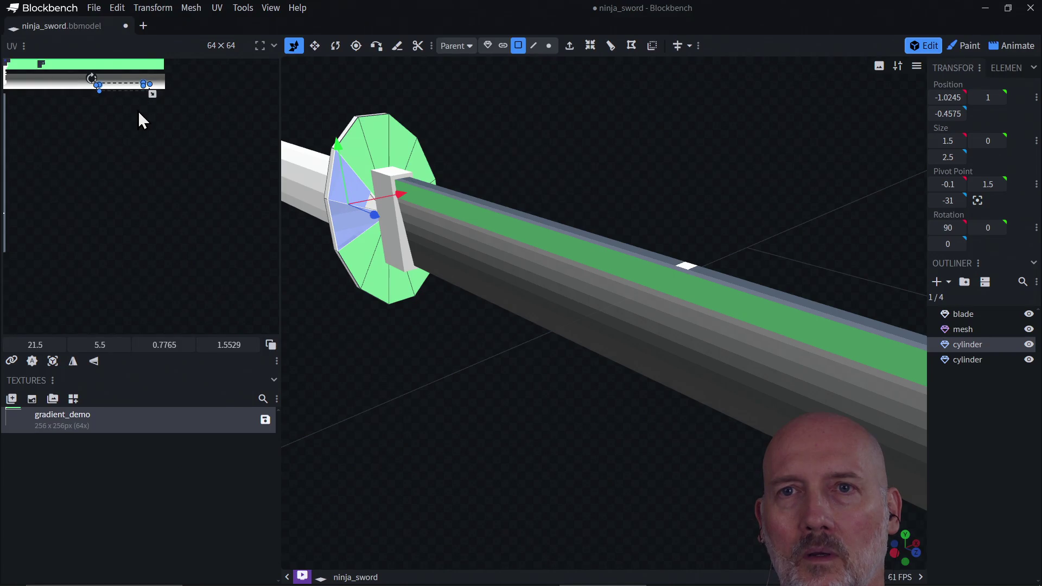
pyautogui.click(340, 217)
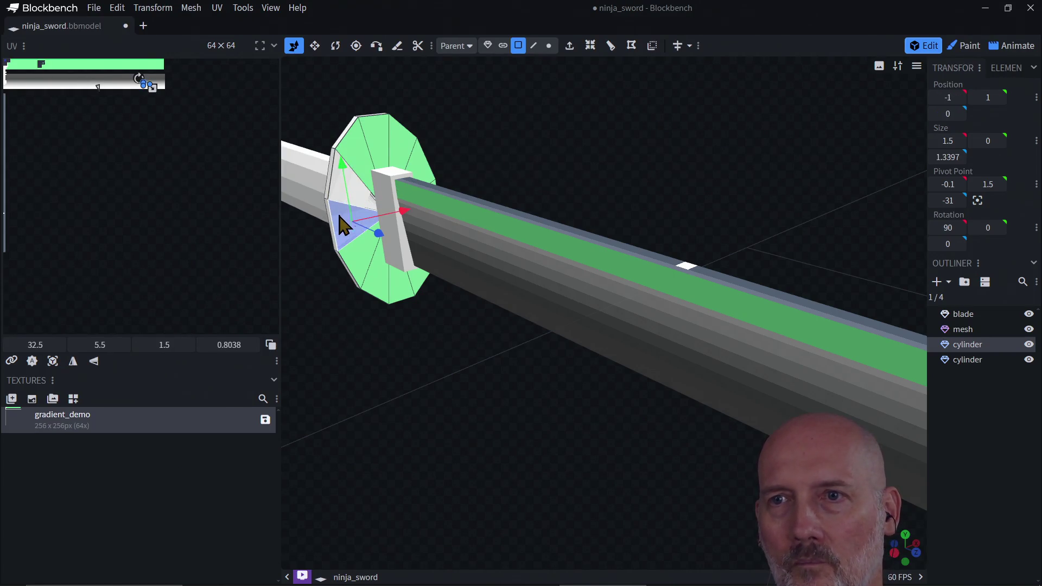
pyautogui.keyDown('shift'); pyautogui.click(341, 191); pyautogui.keyUp('shift')
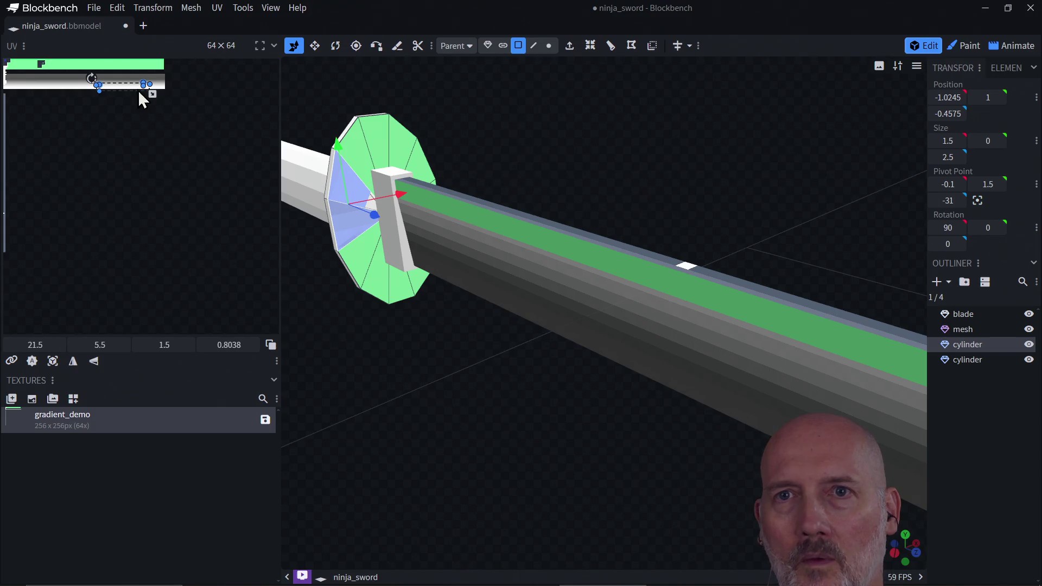
pyautogui.moveTo(146, 83); pyautogui.dragTo(140, 64)
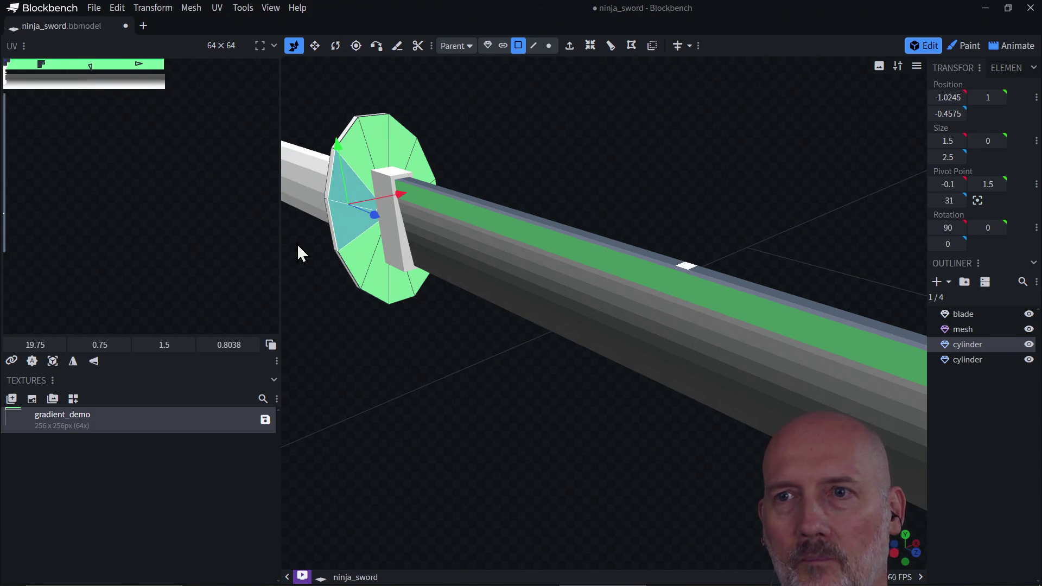
pyautogui.moveTo(353, 325)
pyautogui.mouseDown()
pyautogui.moveTo(367, 354)
pyautogui.moveTo(423, 367)
pyautogui.moveTo(342, 359)
pyautogui.moveTo(319, 371)
pyautogui.mouseUp()
pyautogui.moveTo(693, 310)
pyautogui.mouseDown()
pyautogui.moveTo(637, 309)
pyautogui.moveTo(644, 325)
pyautogui.mouseUp()
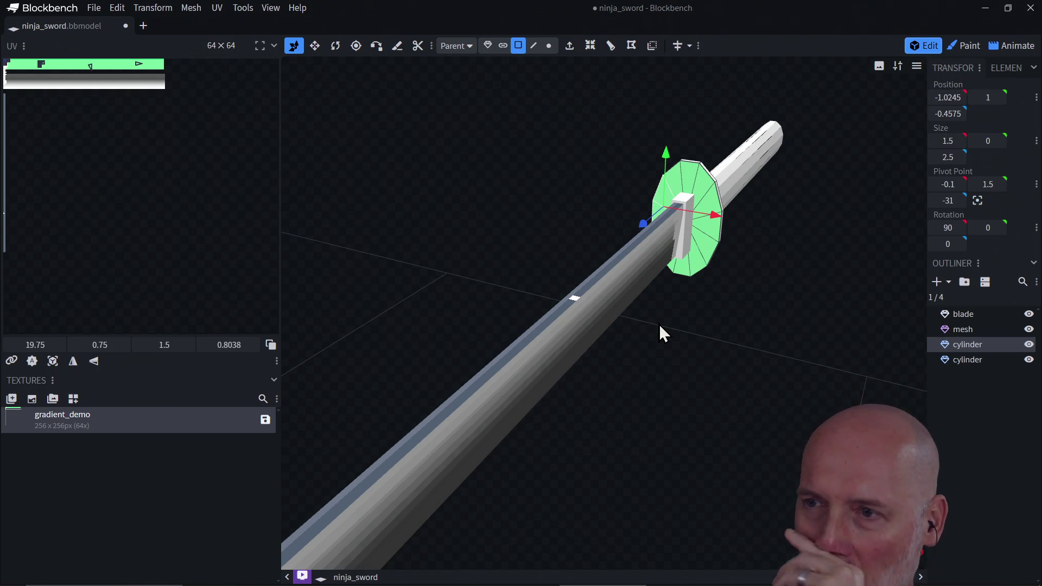
pyautogui.scroll(-4, 658, 324)
pyautogui.moveTo(615, 449)
pyautogui.mouseDown()
pyautogui.moveTo(643, 373)
pyautogui.moveTo(656, 428)
pyautogui.moveTo(623, 421)
pyautogui.moveTo(648, 415)
pyautogui.moveTo(647, 382)
pyautogui.moveTo(663, 357)
pyautogui.moveTo(614, 399)
pyautogui.moveTo(583, 384)
pyautogui.moveTo(557, 394)
pyautogui.moveTo(645, 363)
pyautogui.moveTo(786, 383)
pyautogui.moveTo(821, 367)
pyautogui.moveTo(618, 363)
pyautogui.moveTo(742, 385)
pyautogui.mouseUp()
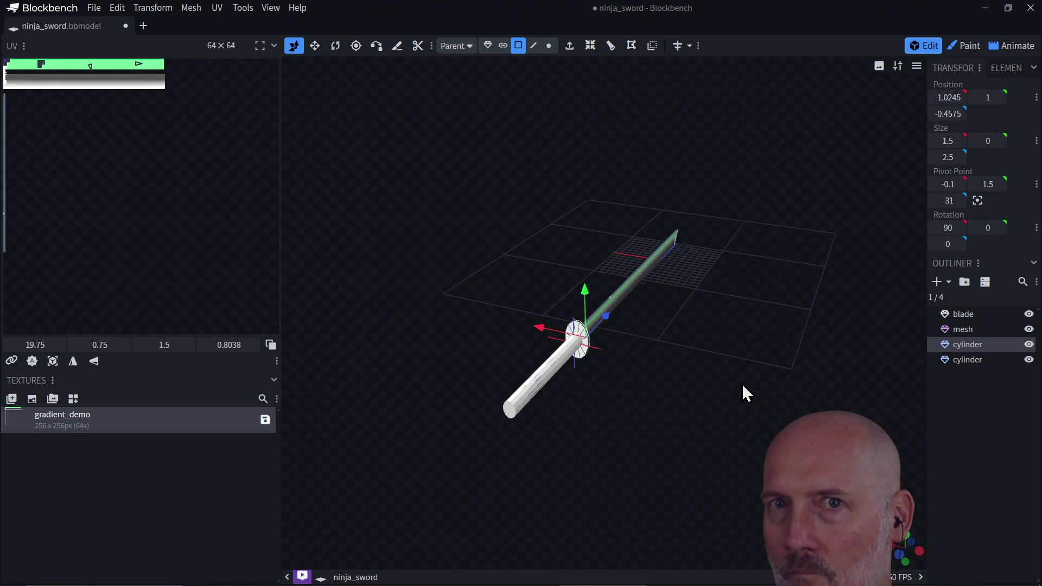
pyautogui.scroll(5, 640, 407)
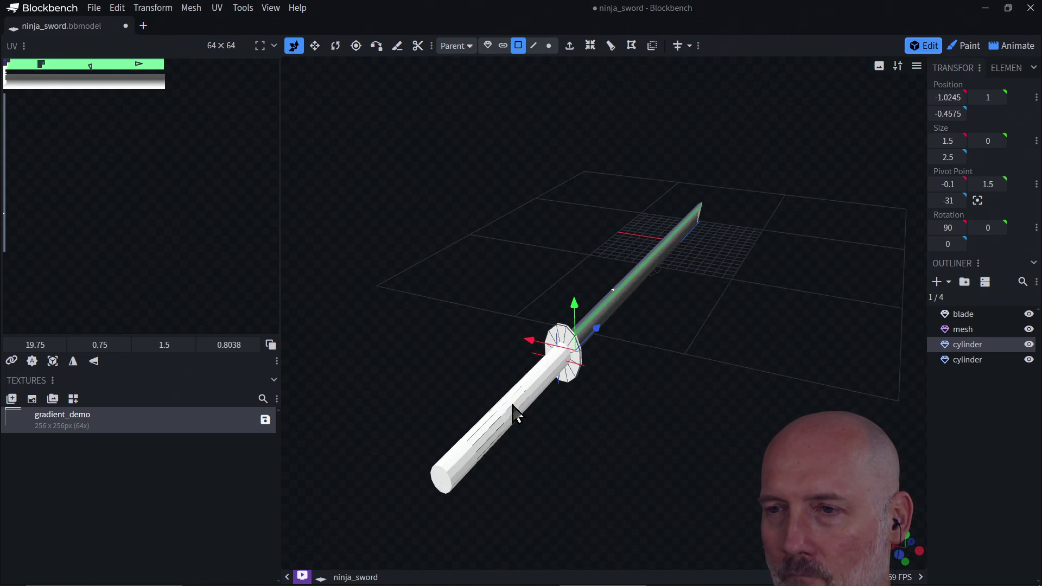
pyautogui.click(515, 420)
pyautogui.click(488, 433)
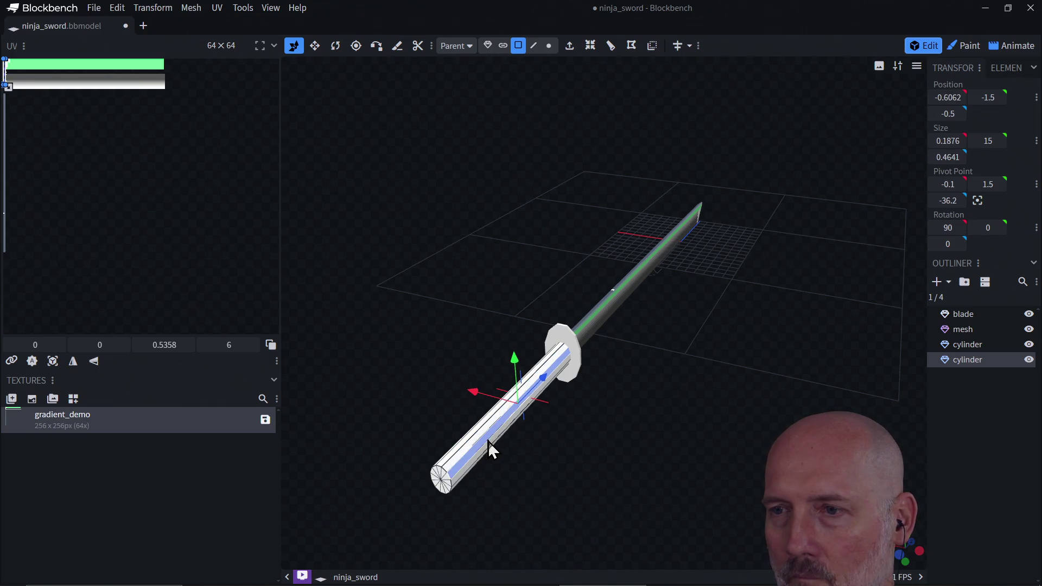
pyautogui.moveTo(494, 461)
pyautogui.mouseDown()
pyautogui.moveTo(521, 453)
pyautogui.moveTo(530, 432)
pyautogui.moveTo(513, 468)
pyautogui.mouseUp()
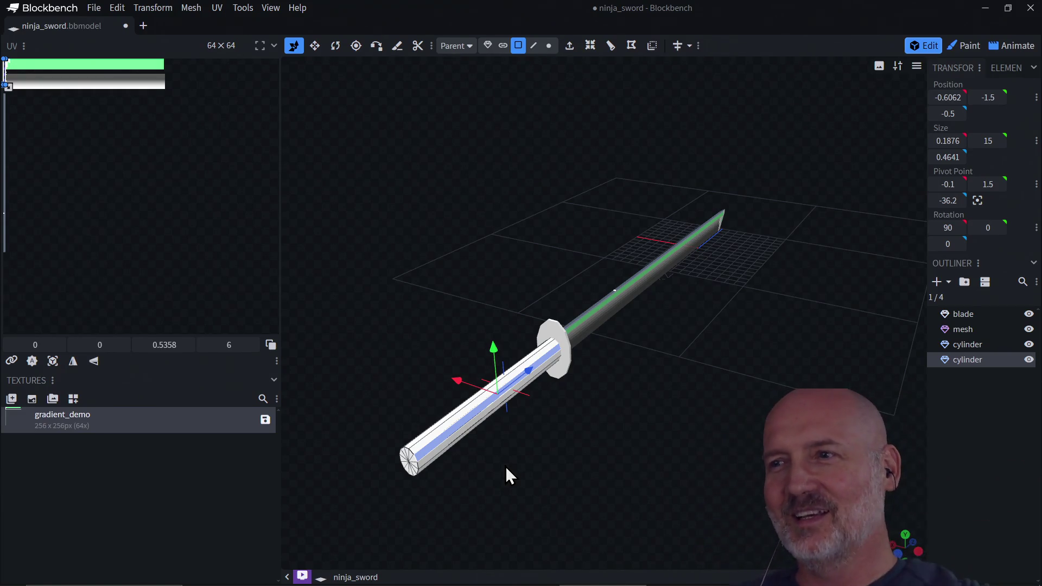
pyautogui.scroll(5, 432, 449)
pyautogui.scroll(-4, 506, 438)
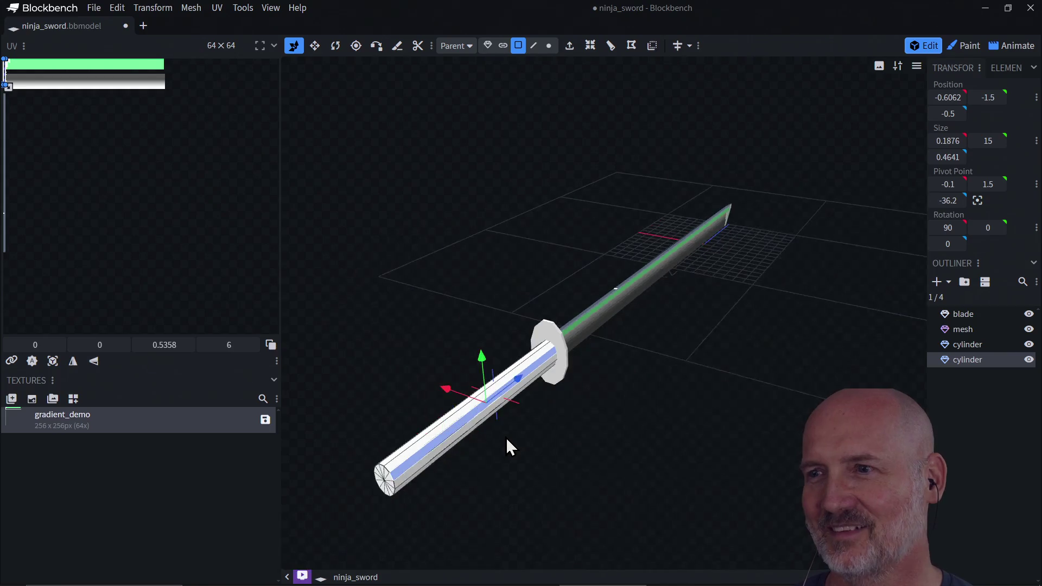
pyautogui.moveTo(530, 434)
pyautogui.mouseDown()
pyautogui.moveTo(426, 427)
pyautogui.moveTo(438, 421)
pyautogui.moveTo(461, 421)
pyautogui.moveTo(397, 432)
pyautogui.moveTo(487, 417)
pyautogui.moveTo(658, 331)
pyautogui.moveTo(555, 389)
pyautogui.mouseUp()
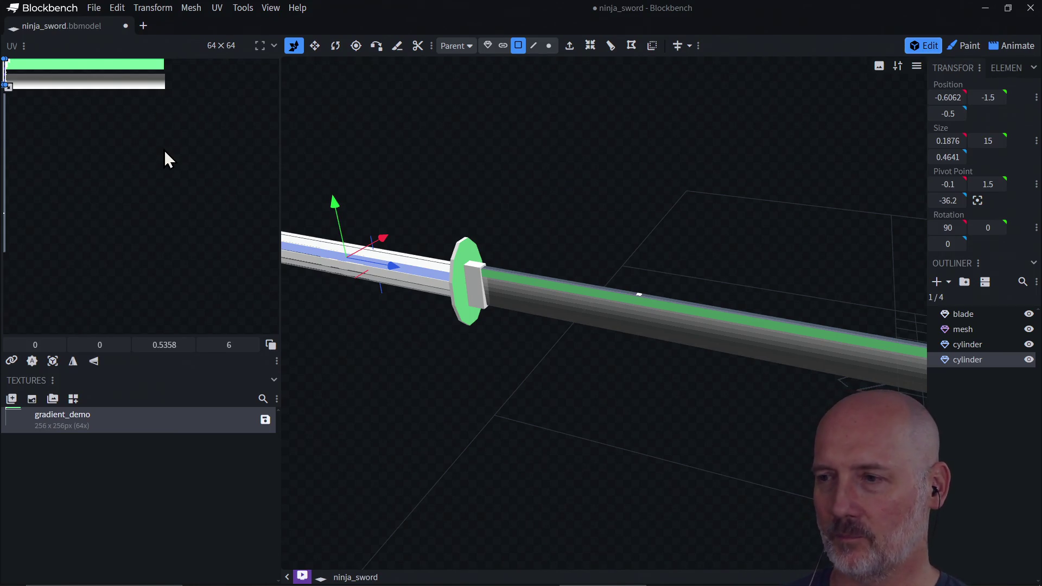
pyautogui.moveTo(326, 170)
pyautogui.mouseDown()
pyautogui.moveTo(456, 202)
pyautogui.moveTo(405, 184)
pyautogui.moveTo(463, 179)
pyautogui.moveTo(370, 165)
pyautogui.moveTo(365, 156)
pyautogui.moveTo(355, 171)
pyautogui.moveTo(437, 163)
pyautogui.moveTo(379, 157)
pyautogui.moveTo(544, 162)
pyautogui.mouseUp()
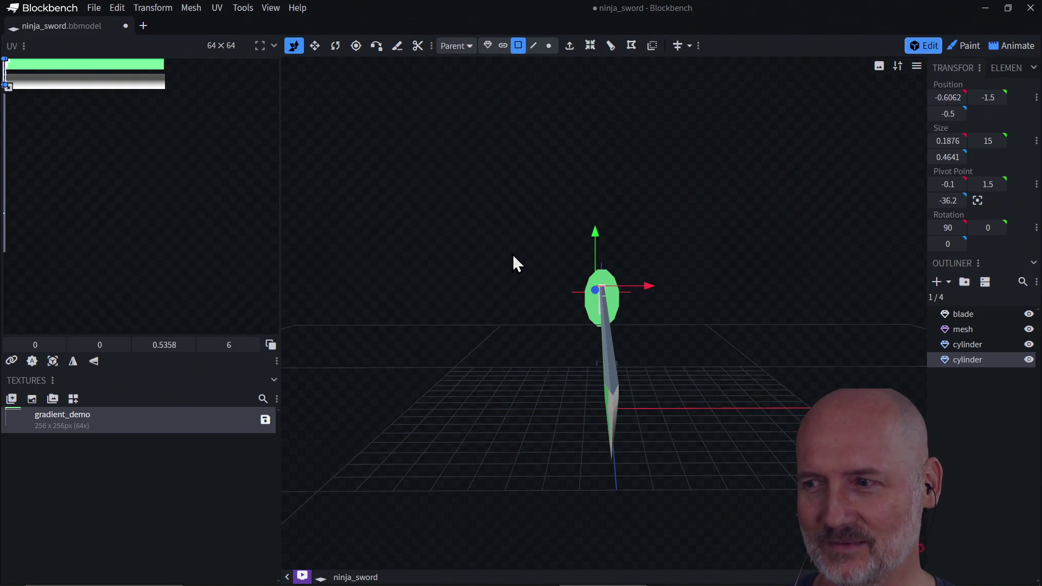
# - Select the guard cylinder from a low side view and save the model with Ctrl+S
pyautogui.moveTo(481, 286)
pyautogui.mouseDown()
pyautogui.moveTo(476, 330)
pyautogui.moveTo(431, 301)
pyautogui.moveTo(486, 311)
pyautogui.moveTo(496, 344)
pyautogui.moveTo(431, 347)
pyautogui.moveTo(459, 361)
pyautogui.moveTo(424, 358)
pyautogui.moveTo(599, 369)
pyautogui.moveTo(534, 379)
pyautogui.moveTo(615, 360)
pyautogui.moveTo(581, 386)
pyautogui.moveTo(526, 372)
pyautogui.moveTo(553, 353)
pyautogui.moveTo(498, 373)
pyautogui.moveTo(528, 373)
pyautogui.mouseUp()
pyautogui.click(660, 308)
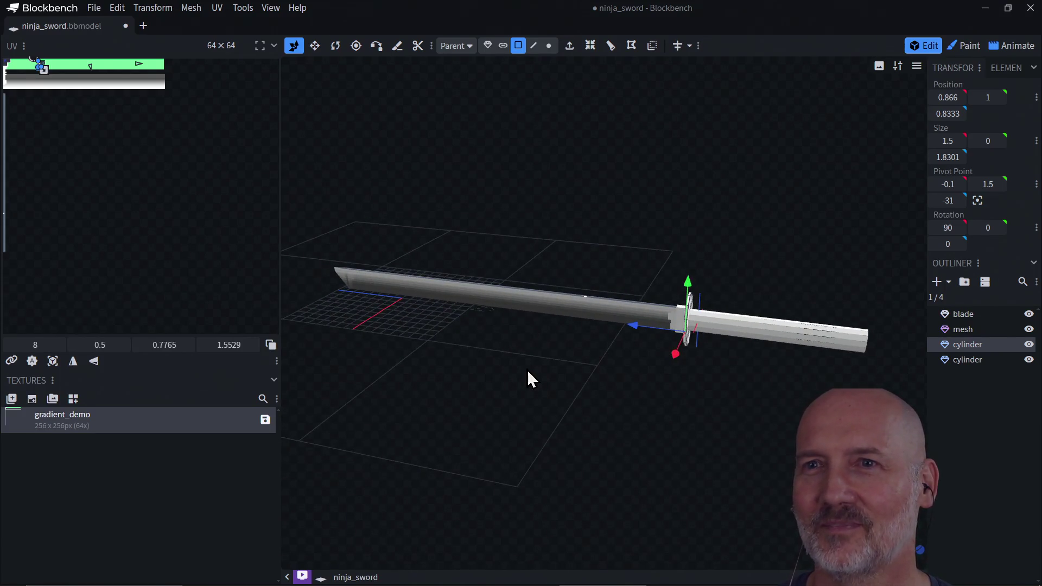
pyautogui.hotkey('ctrl', 's')
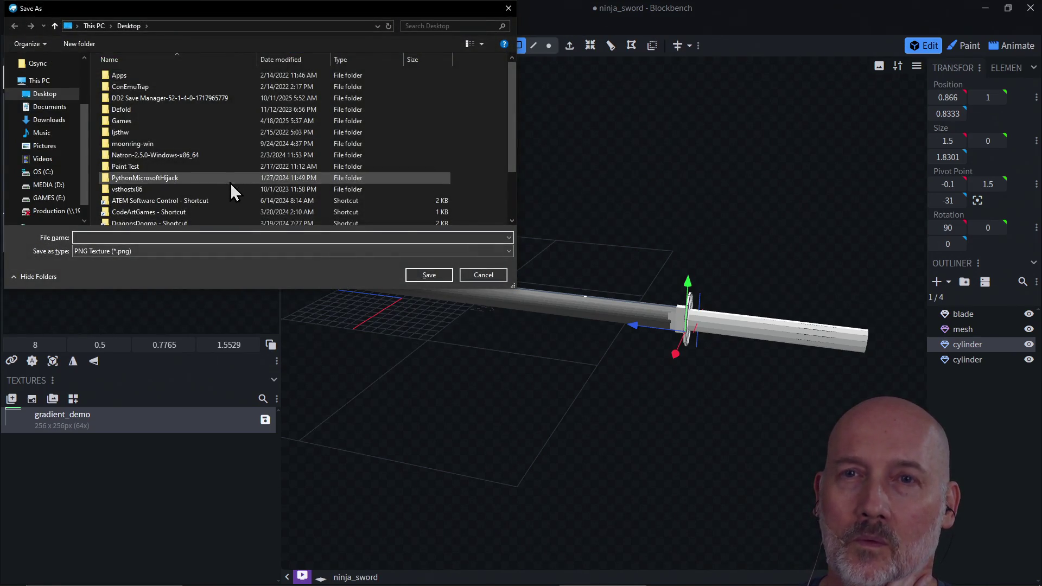
# - Save the texture as gradient_demo.png in the learn-blockbench project folder
pyautogui.click(206, 27)
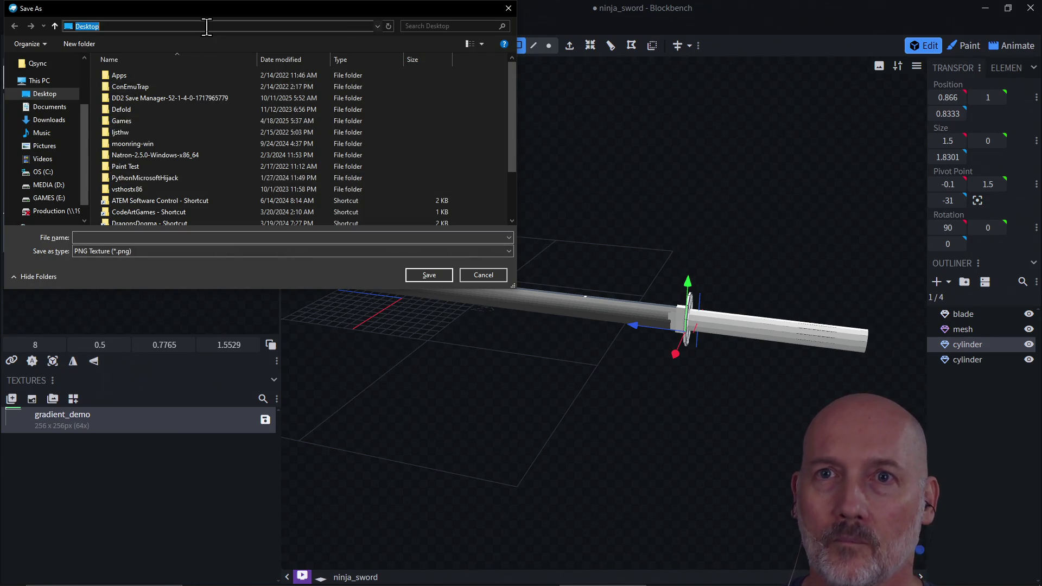
pyautogui.hotkey('ctrl', 'v')
pyautogui.press('Return')
pyautogui.click(154, 236)
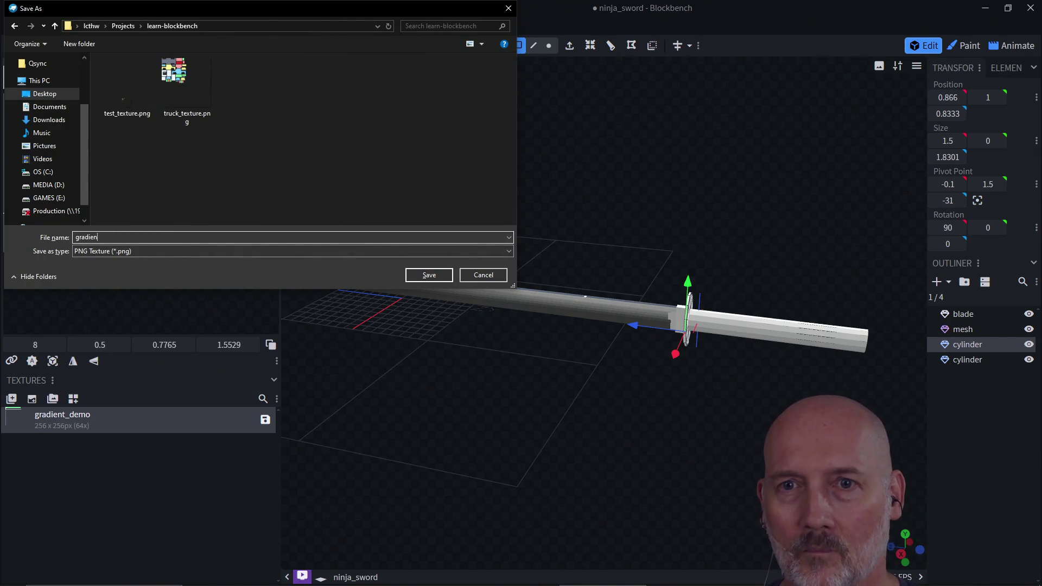
pyautogui.press('Return')
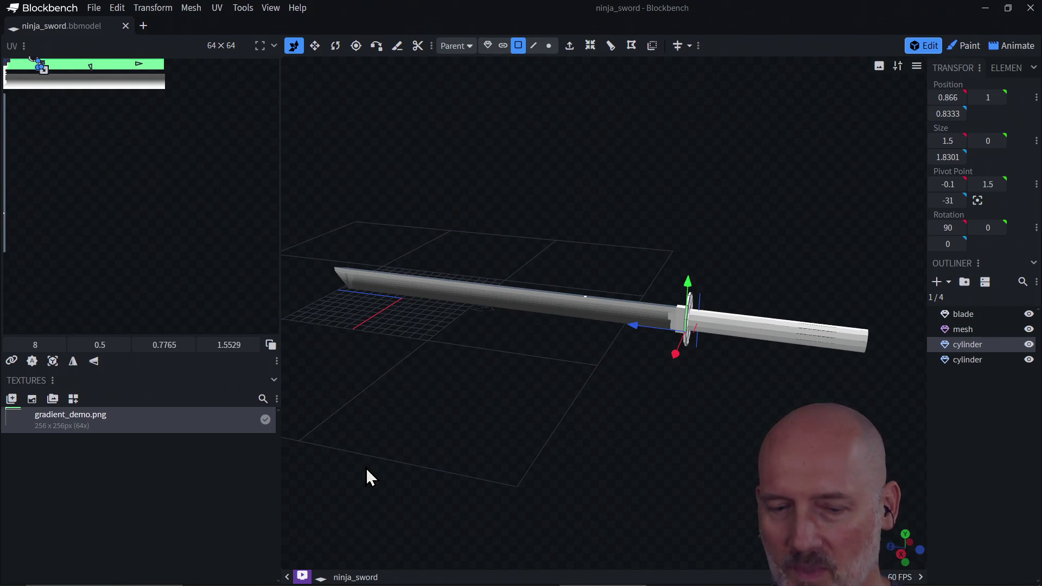
pyautogui.scroll(4, 479, 451)
pyautogui.moveTo(479, 451)
pyautogui.mouseDown()
pyautogui.moveTo(610, 458)
pyautogui.moveTo(602, 449)
pyautogui.moveTo(494, 453)
pyautogui.moveTo(582, 459)
pyautogui.moveTo(535, 454)
pyautogui.moveTo(612, 432)
pyautogui.moveTo(602, 434)
pyautogui.moveTo(570, 387)
pyautogui.mouseUp()
pyautogui.moveTo(632, 372)
pyautogui.mouseDown()
pyautogui.moveTo(565, 438)
pyautogui.moveTo(504, 425)
pyautogui.moveTo(492, 404)
pyautogui.moveTo(576, 405)
pyautogui.moveTo(456, 339)
pyautogui.moveTo(495, 402)
pyautogui.moveTo(510, 355)
pyautogui.mouseUp()
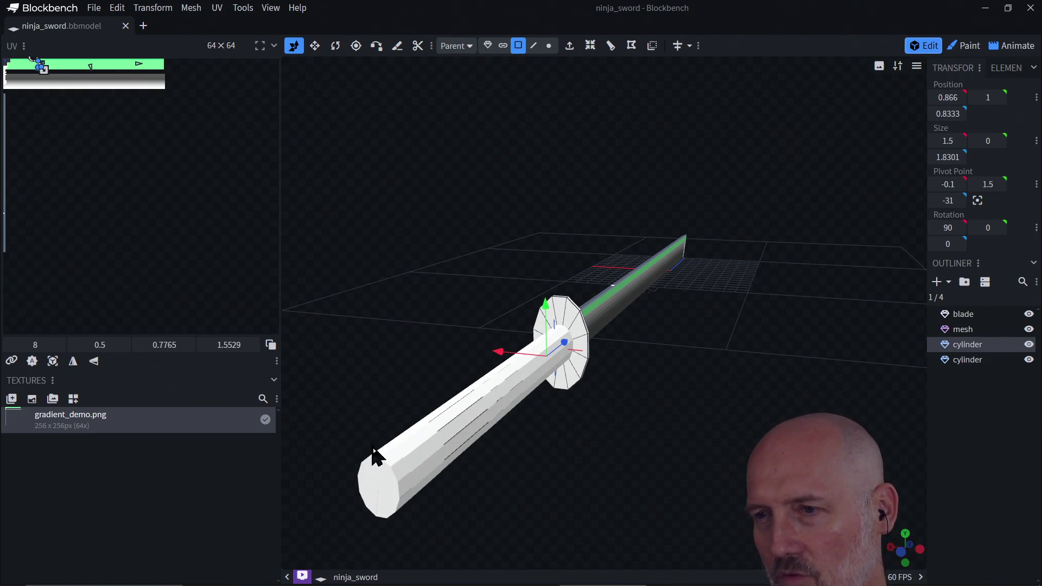
pyautogui.moveTo(507, 448)
pyautogui.mouseDown()
pyautogui.moveTo(505, 372)
pyautogui.moveTo(460, 446)
pyautogui.moveTo(486, 349)
pyautogui.moveTo(416, 347)
pyautogui.moveTo(464, 374)
pyautogui.moveTo(653, 402)
pyautogui.moveTo(539, 379)
pyautogui.moveTo(556, 361)
pyautogui.mouseUp()
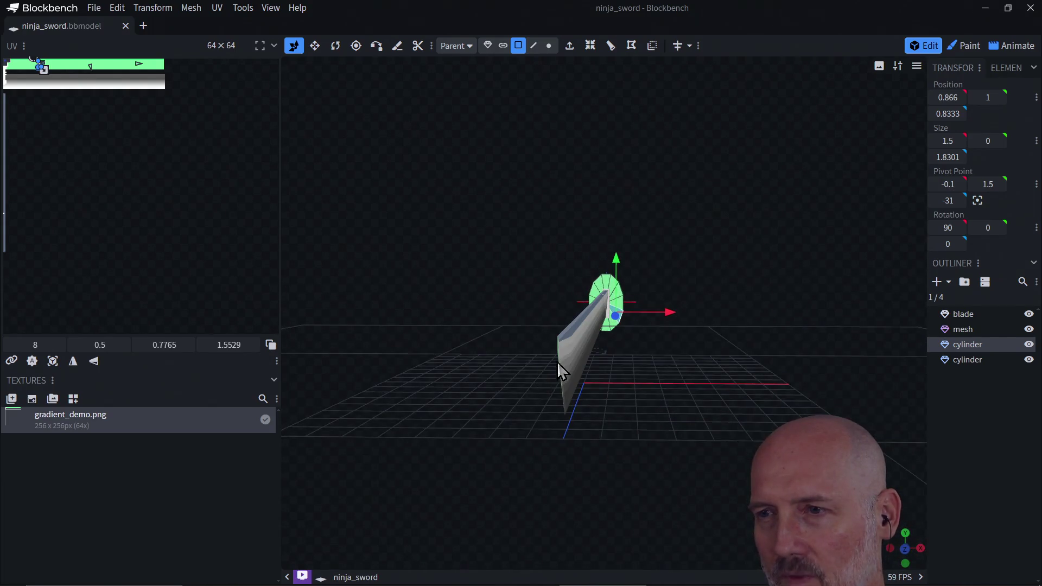
pyautogui.moveTo(602, 425)
pyautogui.mouseDown()
pyautogui.moveTo(610, 461)
pyautogui.moveTo(578, 403)
pyautogui.moveTo(610, 370)
pyautogui.moveTo(572, 356)
pyautogui.mouseUp()
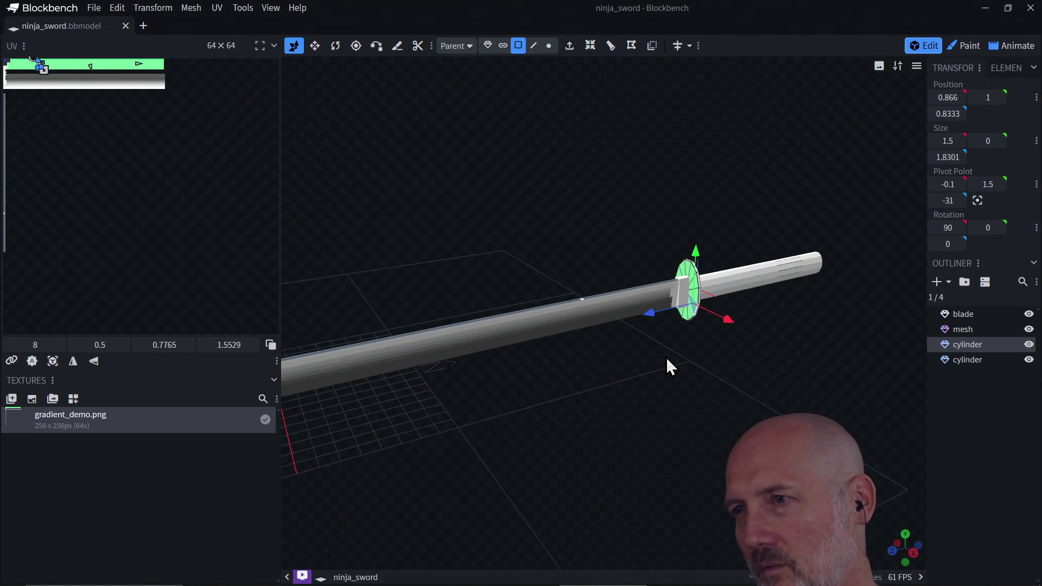
pyautogui.scroll(5, 667, 358)
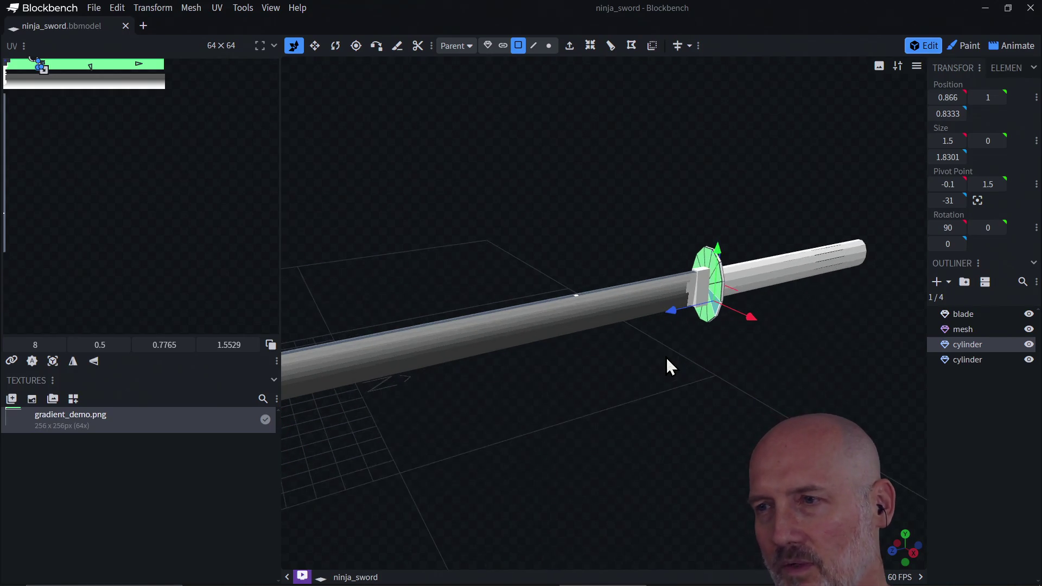
pyautogui.moveTo(691, 357)
pyautogui.mouseDown()
pyautogui.moveTo(698, 423)
pyautogui.moveTo(707, 414)
pyautogui.moveTo(668, 391)
pyautogui.moveTo(735, 351)
pyautogui.moveTo(741, 325)
pyautogui.mouseUp()
pyautogui.moveTo(709, 388)
pyautogui.mouseDown()
pyautogui.moveTo(642, 390)
pyautogui.moveTo(555, 418)
pyautogui.moveTo(627, 405)
pyautogui.moveTo(617, 435)
pyautogui.moveTo(653, 420)
pyautogui.moveTo(620, 404)
pyautogui.moveTo(617, 428)
pyautogui.moveTo(628, 423)
pyautogui.moveTo(561, 453)
pyautogui.moveTo(619, 428)
pyautogui.moveTo(649, 444)
pyautogui.mouseUp()
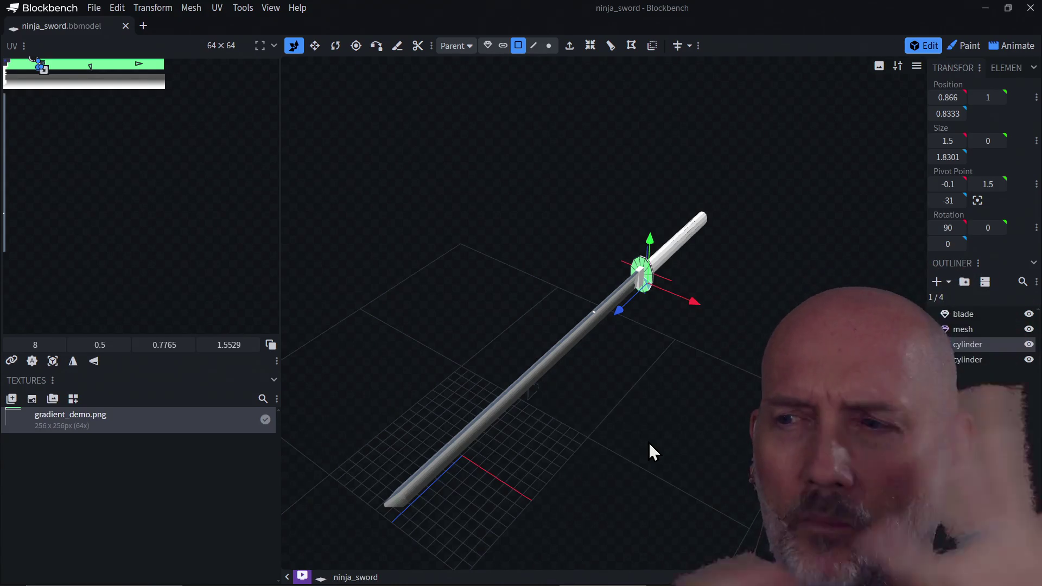
pyautogui.moveTo(648, 441); pyautogui.dragTo(715, 354)
pyautogui.scroll(3, 715, 354)
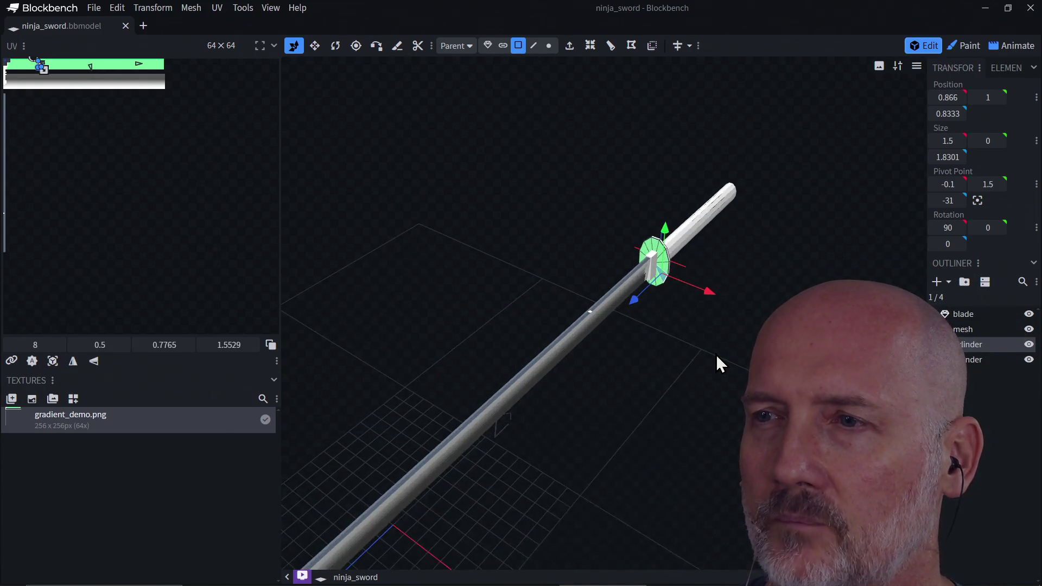
pyautogui.scroll(-3, 715, 354)
pyautogui.moveTo(660, 389)
pyautogui.mouseDown()
pyautogui.moveTo(708, 350)
pyautogui.moveTo(665, 368)
pyautogui.moveTo(564, 336)
pyautogui.moveTo(733, 347)
pyautogui.moveTo(589, 393)
pyautogui.moveTo(819, 348)
pyautogui.moveTo(679, 406)
pyautogui.moveTo(513, 396)
pyautogui.moveTo(623, 396)
pyautogui.moveTo(590, 395)
pyautogui.moveTo(724, 297)
pyautogui.mouseUp()
# - Undo the last change and shift the guard's UV up-left within the green strip
pyautogui.hotkey('ctrl', 'z')
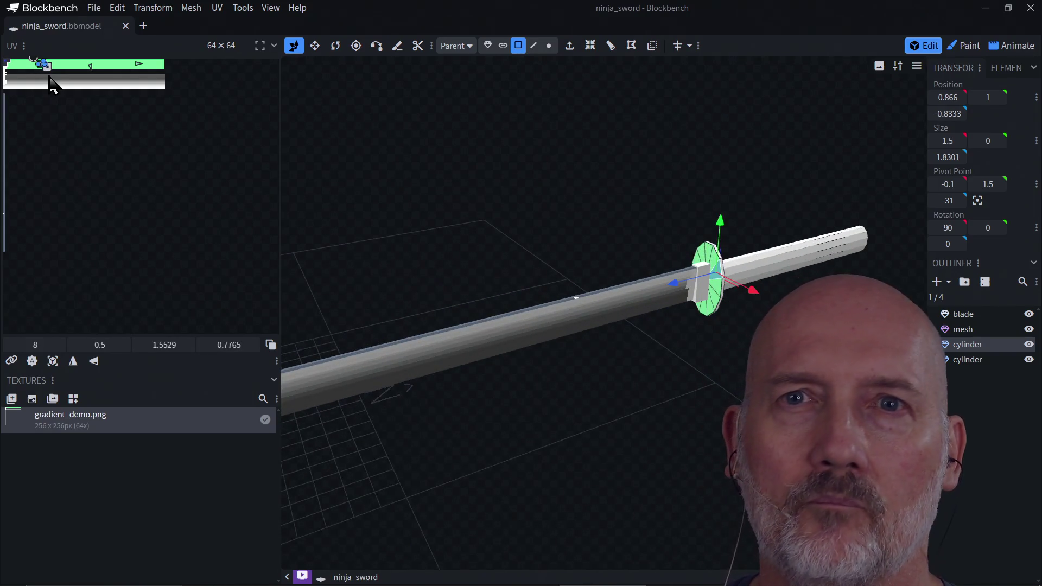
pyautogui.moveTo(76, 82); pyautogui.dragTo(69, 72)
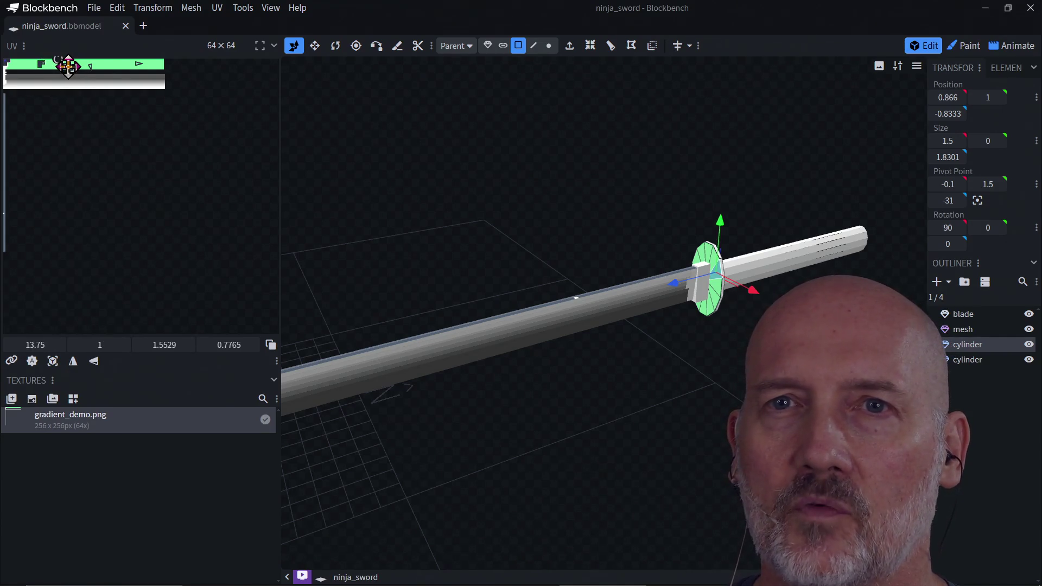
pyautogui.moveTo(501, 371)
pyautogui.mouseDown()
pyautogui.moveTo(541, 394)
pyautogui.moveTo(608, 379)
pyautogui.moveTo(564, 387)
pyautogui.moveTo(655, 411)
pyautogui.moveTo(572, 432)
pyautogui.moveTo(619, 400)
pyautogui.moveTo(569, 395)
pyautogui.moveTo(669, 386)
pyautogui.mouseUp()
pyautogui.moveTo(656, 326)
pyautogui.mouseDown()
pyautogui.moveTo(706, 323)
pyautogui.moveTo(637, 320)
pyautogui.moveTo(690, 324)
pyautogui.moveTo(759, 294)
pyautogui.moveTo(794, 266)
pyautogui.moveTo(818, 275)
pyautogui.mouseUp()
pyautogui.moveTo(681, 331)
pyautogui.mouseDown()
pyautogui.moveTo(729, 306)
pyautogui.moveTo(627, 370)
pyautogui.moveTo(608, 404)
pyautogui.moveTo(663, 420)
pyautogui.moveTo(575, 398)
pyautogui.moveTo(590, 362)
pyautogui.mouseUp()
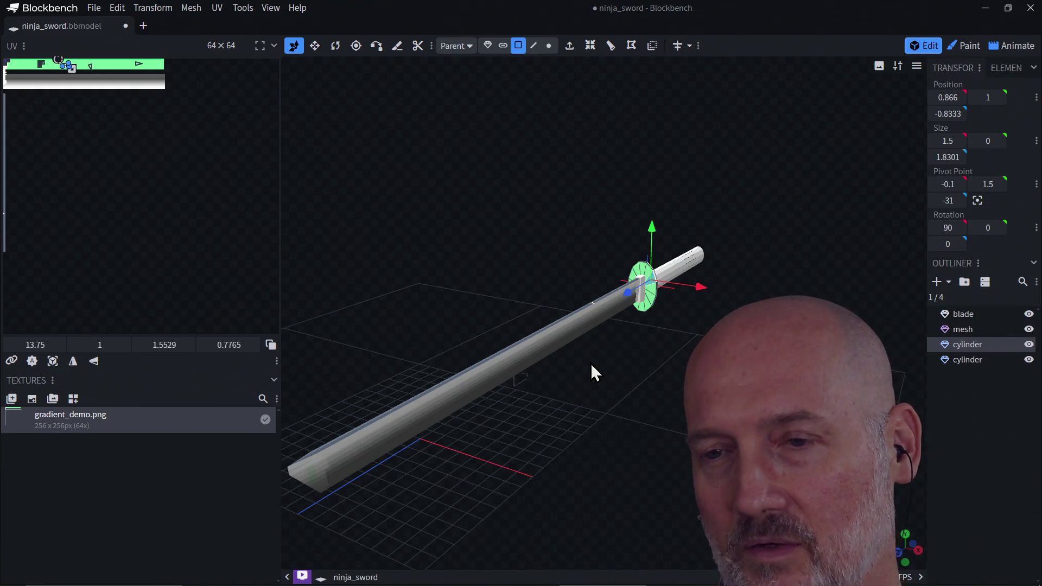
# - With the Move tool (V), lengthen the guard cylinder along Z from 1.8301 to 3.8301
pyautogui.scroll(-2, 591, 363)
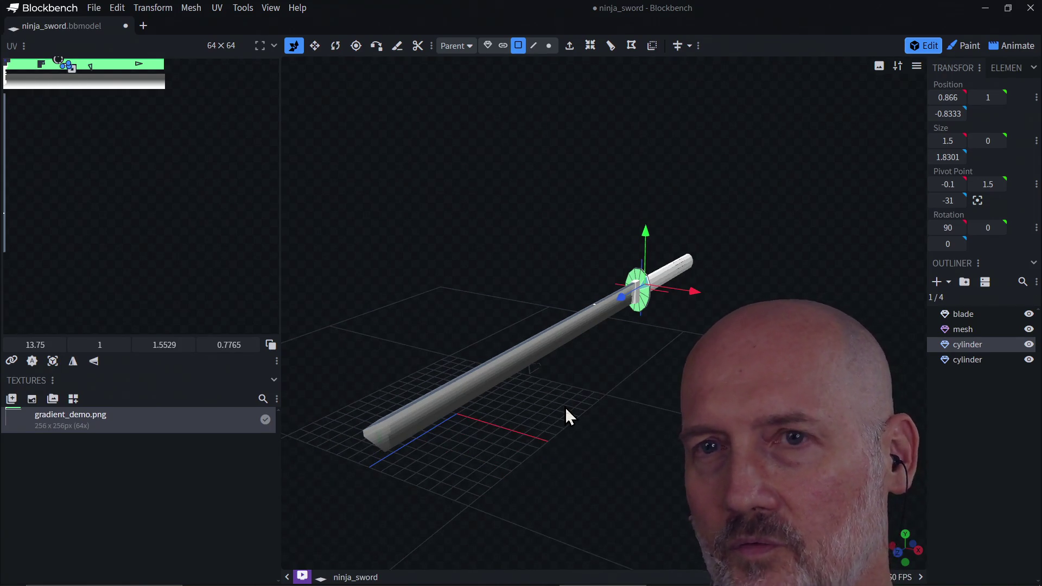
pyautogui.moveTo(520, 445)
pyautogui.mouseDown()
pyautogui.moveTo(586, 440)
pyautogui.moveTo(588, 457)
pyautogui.moveTo(543, 422)
pyautogui.moveTo(606, 403)
pyautogui.moveTo(576, 404)
pyautogui.moveTo(595, 357)
pyautogui.moveTo(613, 353)
pyautogui.moveTo(573, 357)
pyautogui.mouseUp()
pyautogui.moveTo(579, 443)
pyautogui.mouseDown()
pyautogui.moveTo(633, 433)
pyautogui.moveTo(632, 394)
pyautogui.moveTo(613, 375)
pyautogui.moveTo(658, 447)
pyautogui.moveTo(508, 337)
pyautogui.moveTo(583, 252)
pyautogui.moveTo(579, 220)
pyautogui.mouseUp()
pyautogui.moveTo(540, 382)
pyautogui.mouseDown()
pyautogui.moveTo(642, 373)
pyautogui.moveTo(583, 357)
pyautogui.moveTo(694, 373)
pyautogui.moveTo(599, 349)
pyautogui.moveTo(555, 371)
pyautogui.moveTo(599, 374)
pyautogui.moveTo(619, 346)
pyautogui.moveTo(655, 361)
pyautogui.moveTo(572, 353)
pyautogui.moveTo(658, 357)
pyautogui.moveTo(547, 353)
pyautogui.moveTo(634, 361)
pyautogui.moveTo(570, 360)
pyautogui.moveTo(591, 369)
pyautogui.moveTo(595, 421)
pyautogui.mouseUp()
pyautogui.press('v')
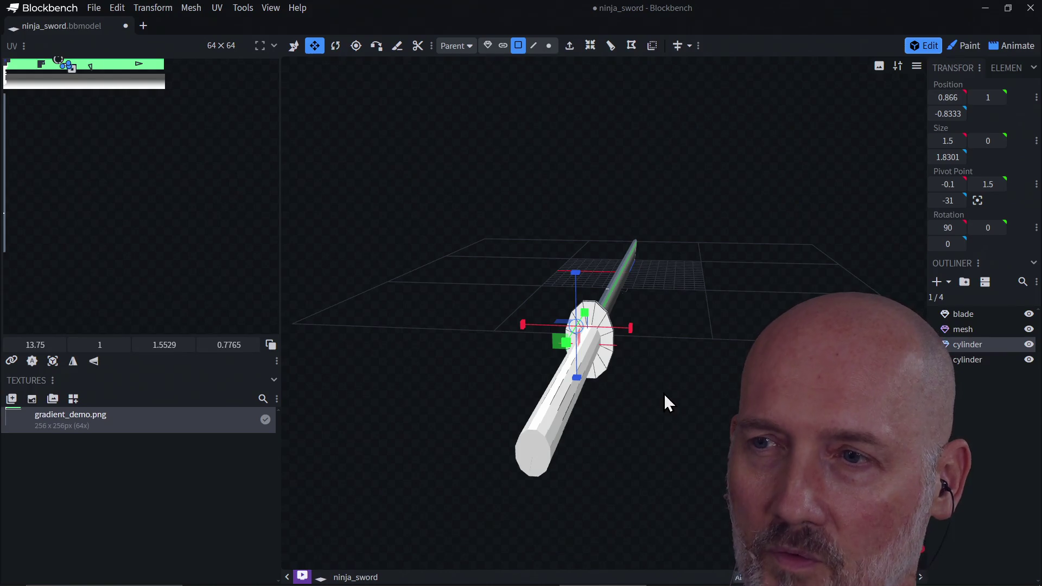
pyautogui.moveTo(666, 374); pyautogui.dragTo(602, 374)
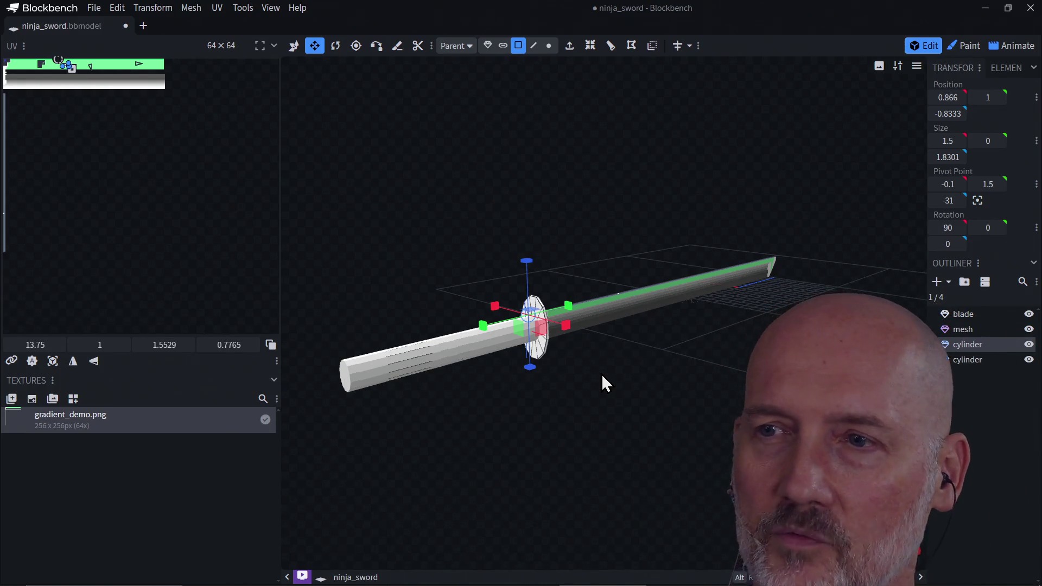
pyautogui.scroll(5, 602, 375)
pyautogui.moveTo(602, 379)
pyautogui.mouseDown()
pyautogui.moveTo(526, 409)
pyautogui.moveTo(604, 367)
pyautogui.moveTo(612, 380)
pyautogui.moveTo(565, 400)
pyautogui.moveTo(588, 418)
pyautogui.moveTo(571, 426)
pyautogui.moveTo(634, 424)
pyautogui.moveTo(581, 431)
pyautogui.moveTo(581, 391)
pyautogui.moveTo(559, 376)
pyautogui.moveTo(665, 391)
pyautogui.moveTo(708, 356)
pyautogui.moveTo(661, 368)
pyautogui.moveTo(629, 397)
pyautogui.moveTo(655, 393)
pyautogui.moveTo(643, 381)
pyautogui.moveTo(630, 390)
pyautogui.mouseUp()
pyautogui.scroll(2, 571, 423)
pyautogui.scroll(-3, 570, 423)
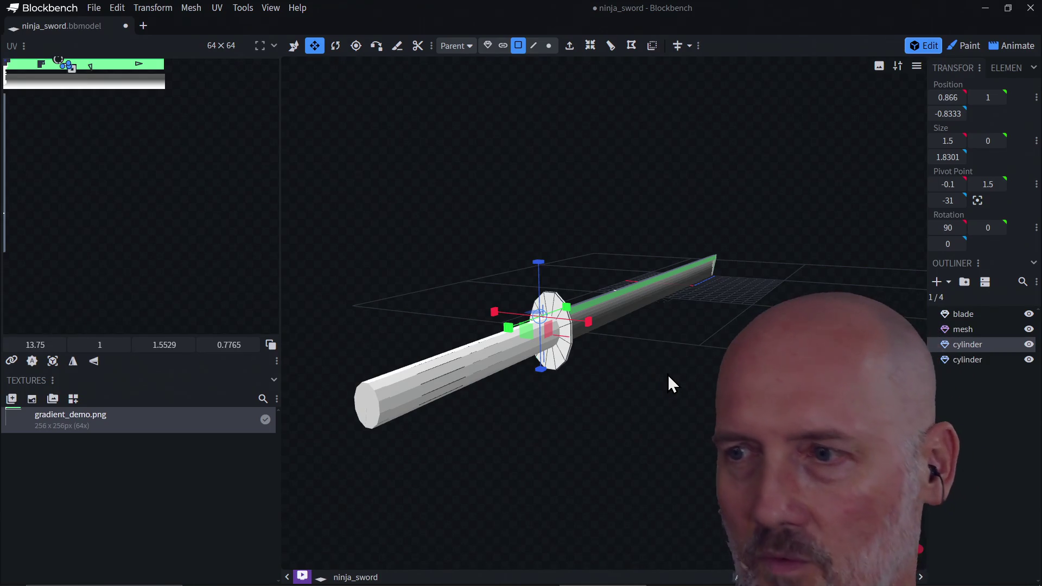
pyautogui.moveTo(667, 373)
pyautogui.mouseDown()
pyautogui.moveTo(711, 395)
pyautogui.moveTo(629, 378)
pyautogui.moveTo(662, 336)
pyautogui.mouseUp()
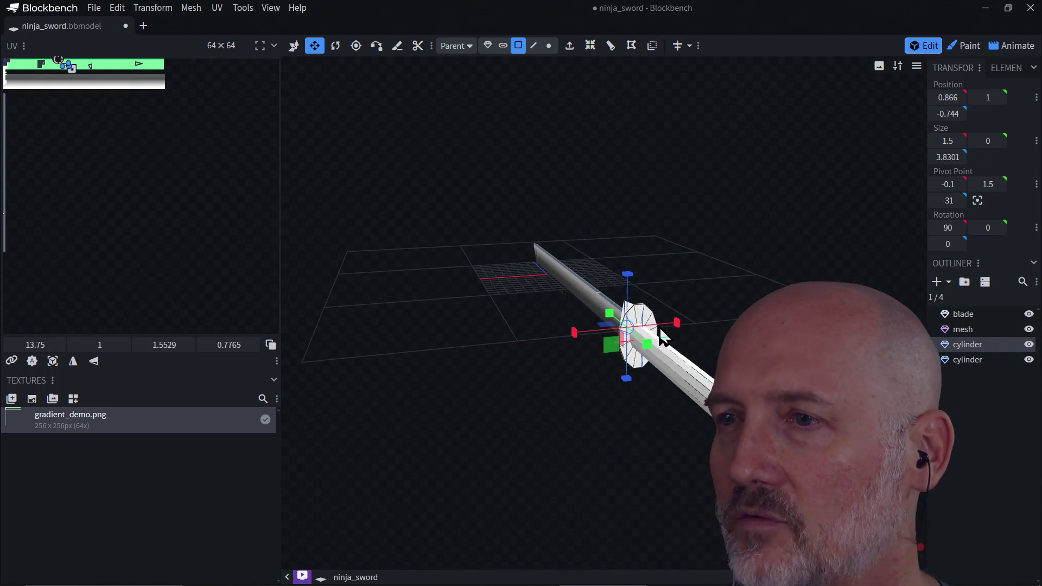
# - Undo the stretch so the guard reads 1.5, 0, 1.8301, then inspect it from several sides
pyautogui.hotkey('ctrl', 'z')
pyautogui.moveTo(582, 405)
pyautogui.mouseDown()
pyautogui.moveTo(687, 402)
pyautogui.moveTo(567, 406)
pyautogui.moveTo(683, 376)
pyautogui.moveTo(604, 367)
pyautogui.moveTo(602, 383)
pyautogui.moveTo(663, 349)
pyautogui.moveTo(561, 402)
pyautogui.moveTo(637, 395)
pyautogui.moveTo(633, 404)
pyautogui.moveTo(683, 409)
pyautogui.moveTo(644, 438)
pyautogui.moveTo(638, 388)
pyautogui.moveTo(624, 369)
pyautogui.moveTo(621, 402)
pyautogui.moveTo(603, 348)
pyautogui.mouseUp()
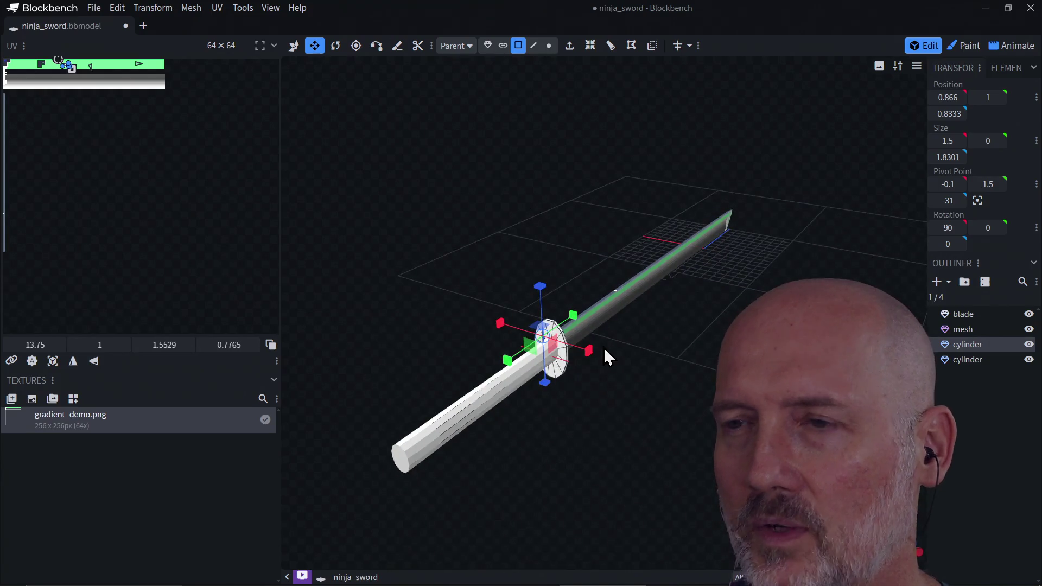
pyautogui.moveTo(624, 382)
pyautogui.mouseDown()
pyautogui.moveTo(693, 351)
pyautogui.moveTo(693, 409)
pyautogui.moveTo(631, 401)
pyautogui.moveTo(675, 346)
pyautogui.mouseUp()
pyautogui.scroll(8, 630, 400)
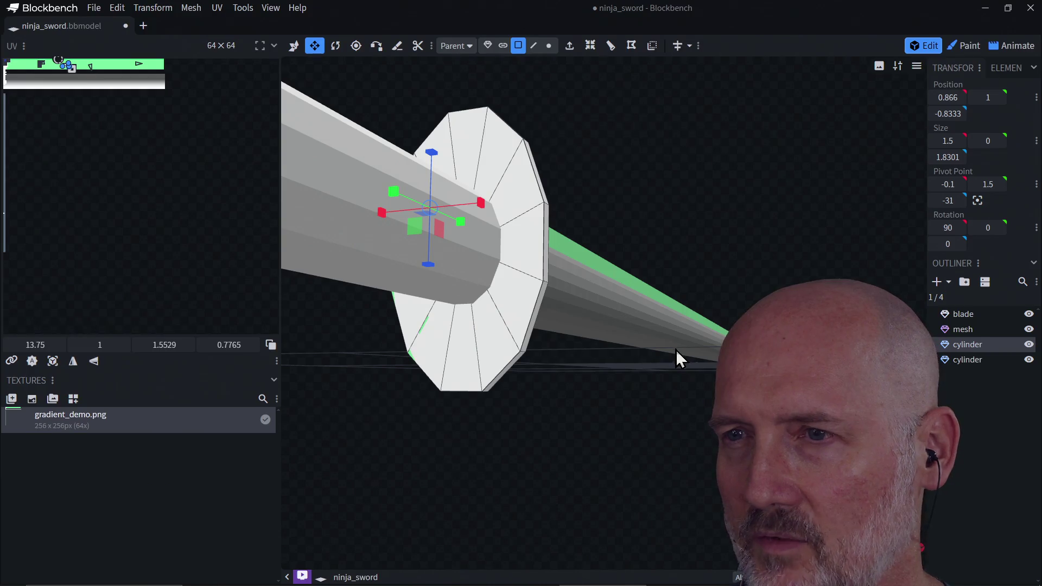
pyautogui.moveTo(593, 400)
pyautogui.mouseDown()
pyautogui.moveTo(614, 425)
pyautogui.moveTo(636, 425)
pyautogui.moveTo(627, 468)
pyautogui.moveTo(584, 471)
pyautogui.moveTo(551, 489)
pyautogui.moveTo(616, 465)
pyautogui.moveTo(625, 433)
pyautogui.moveTo(612, 441)
pyautogui.moveTo(616, 421)
pyautogui.moveTo(651, 398)
pyautogui.moveTo(645, 440)
pyautogui.moveTo(530, 420)
pyautogui.moveTo(572, 401)
pyautogui.mouseUp()
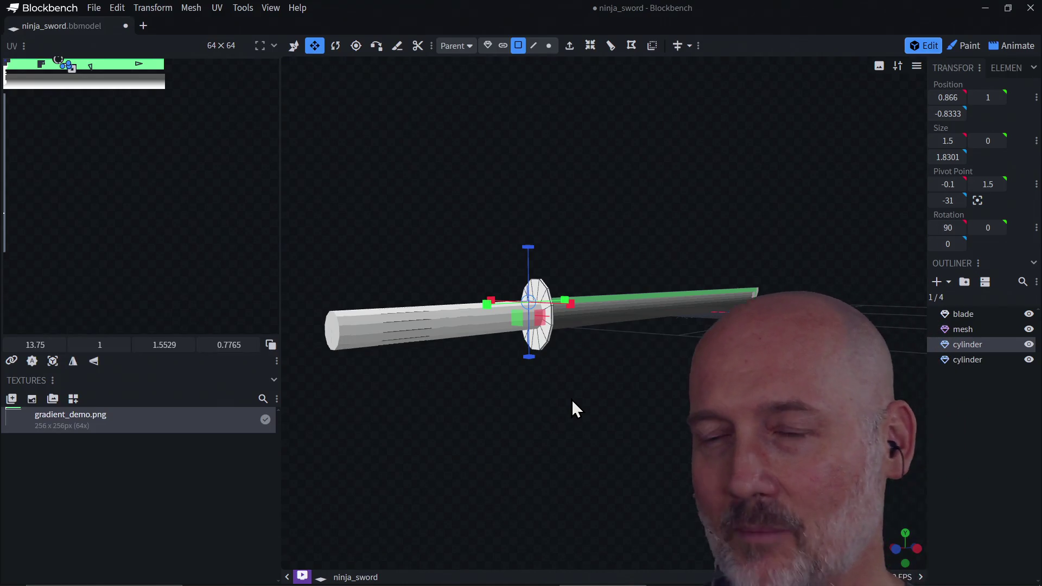
# - Orbit the sword to a high oblique view, then bring up the Alt+Tab window switcher
pyautogui.moveTo(572, 403)
pyautogui.mouseDown()
pyautogui.moveTo(558, 418)
pyautogui.moveTo(712, 433)
pyautogui.moveTo(584, 393)
pyautogui.moveTo(627, 405)
pyautogui.moveTo(649, 386)
pyautogui.moveTo(696, 379)
pyautogui.moveTo(619, 445)
pyautogui.moveTo(730, 375)
pyautogui.moveTo(646, 380)
pyautogui.moveTo(633, 401)
pyautogui.mouseUp()
pyautogui.hotkey('alt', 'Tab')
pyautogui.hotkey('alt', 'Tab')
pyautogui.hotkey('alt', 'Tab')
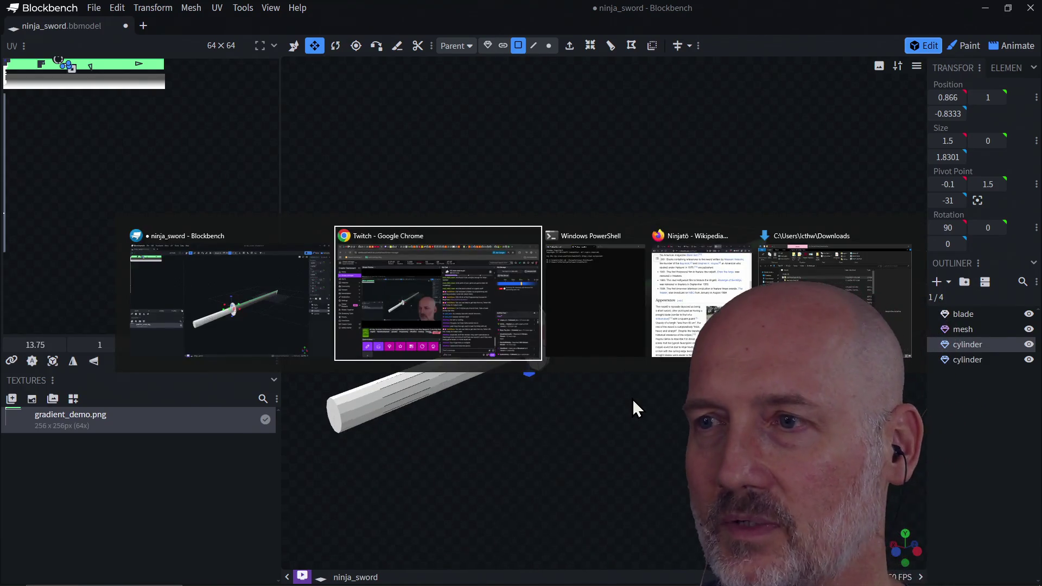
# - Search the web for 'blender' from the Firefox address bar
pyautogui.hotkey('ctrl', 'l')
pyautogui.write('b')
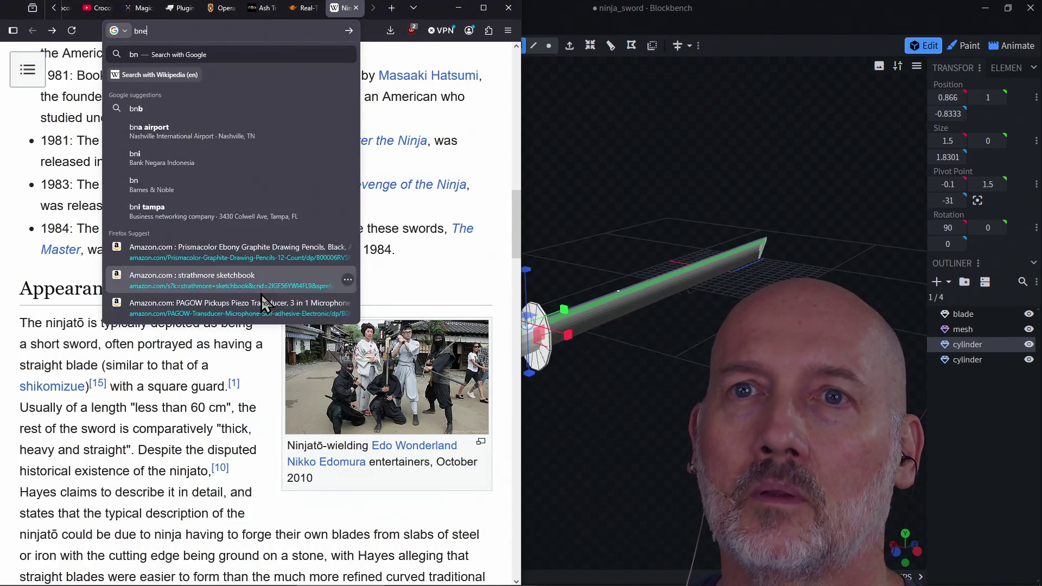
pyautogui.write('lender')
pyautogui.press('Delete')
pyautogui.press('Return')
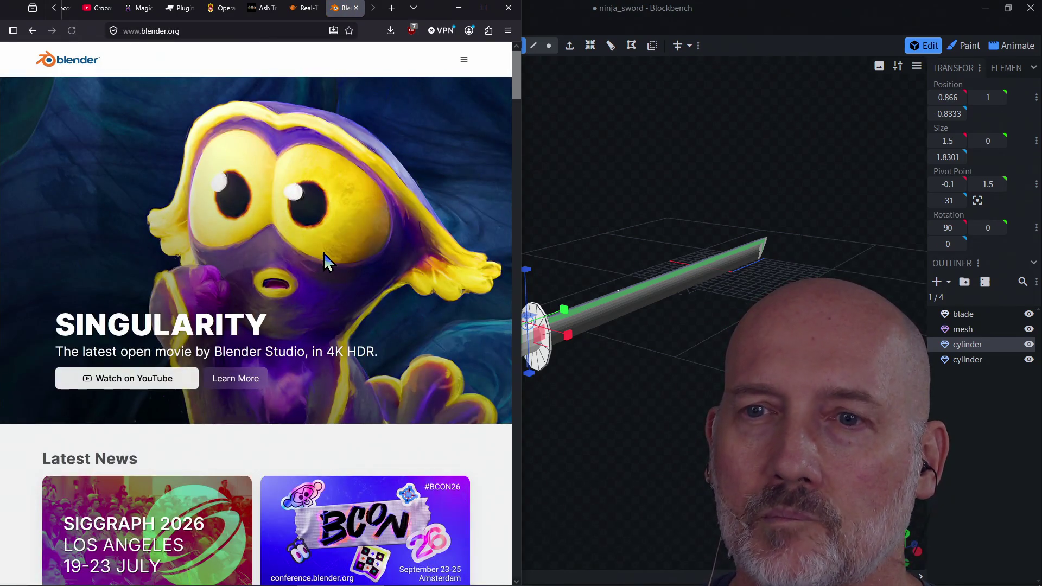
# - Scroll blender.org back up to its SINGULARITY banner, then maximize the Blockbench window
pyautogui.scroll(-3, 370, 321)
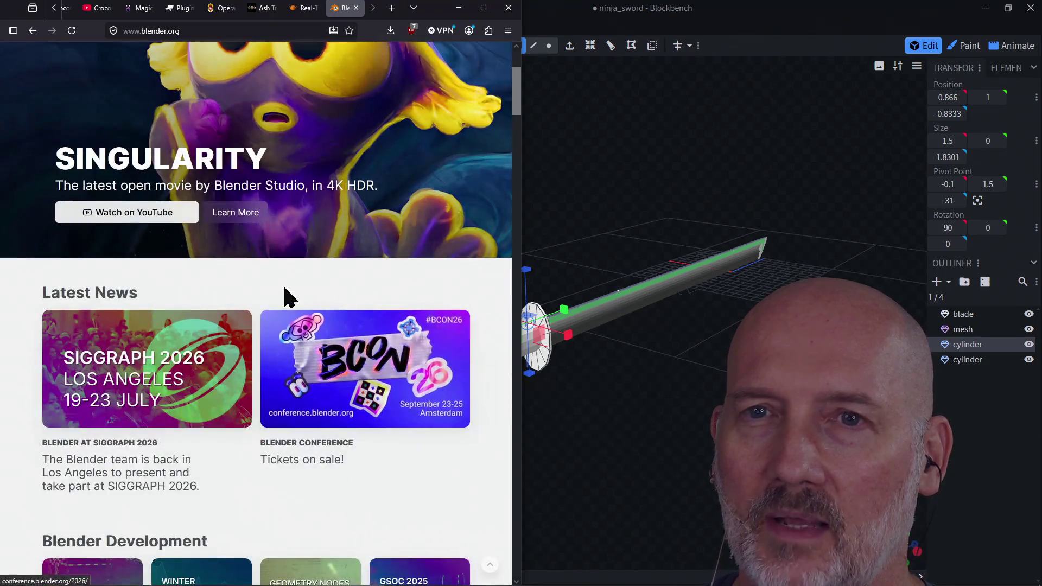
pyautogui.scroll(2, 286, 295)
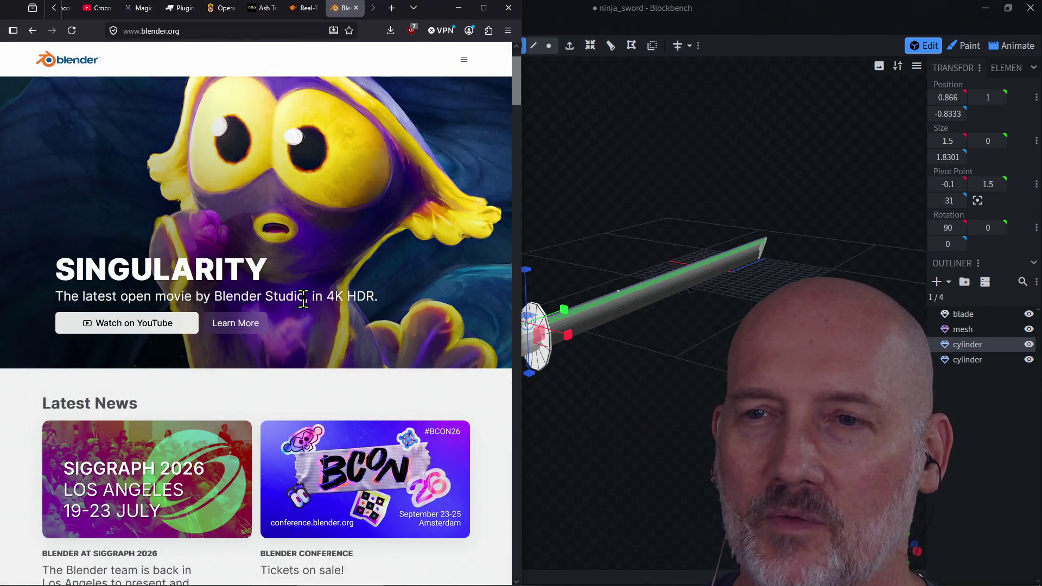
pyautogui.scroll(-8, 303, 298)
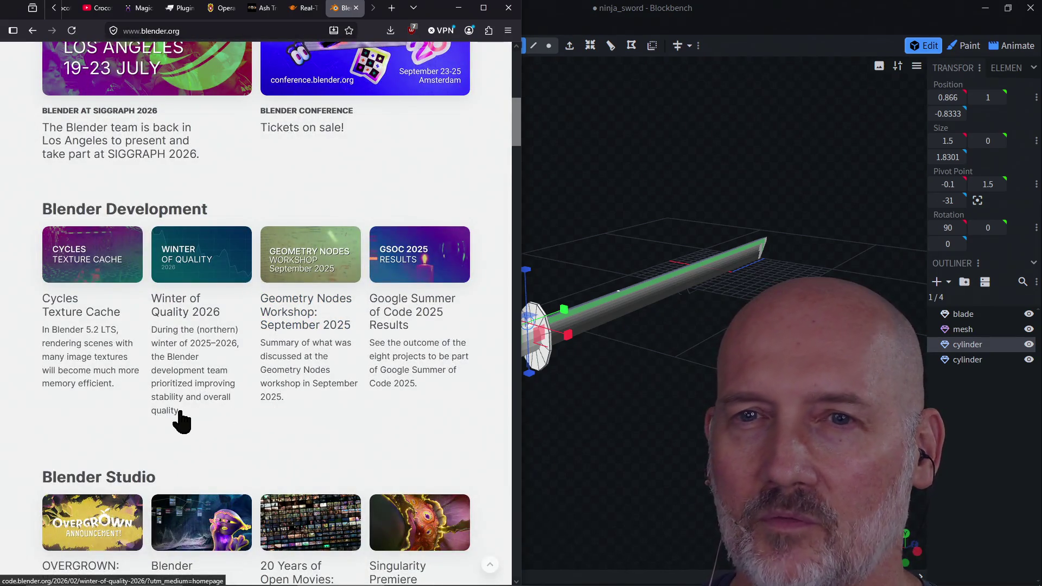
pyautogui.scroll(-5, 181, 415)
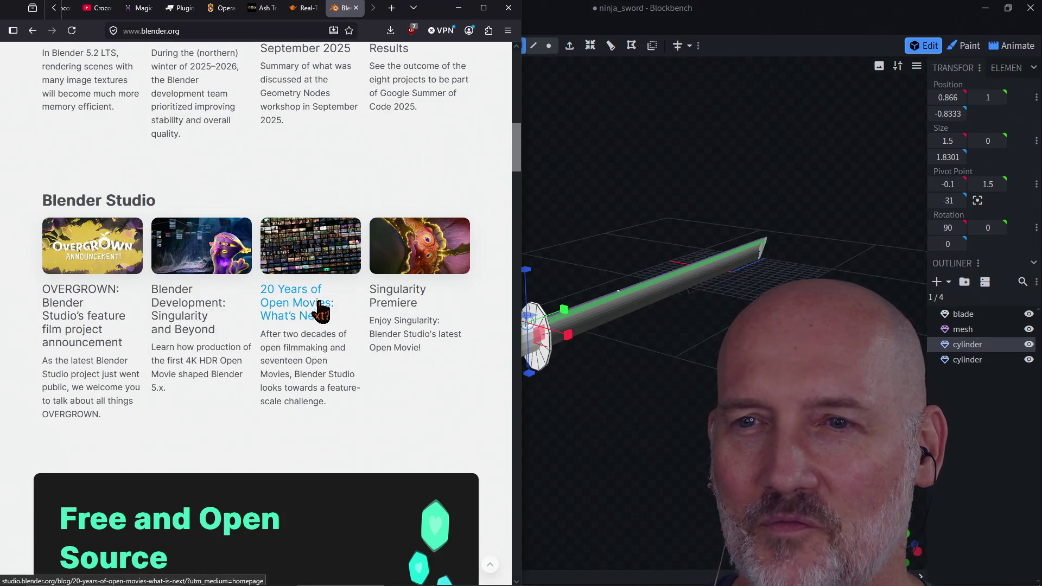
pyautogui.scroll(-15, 246, 409)
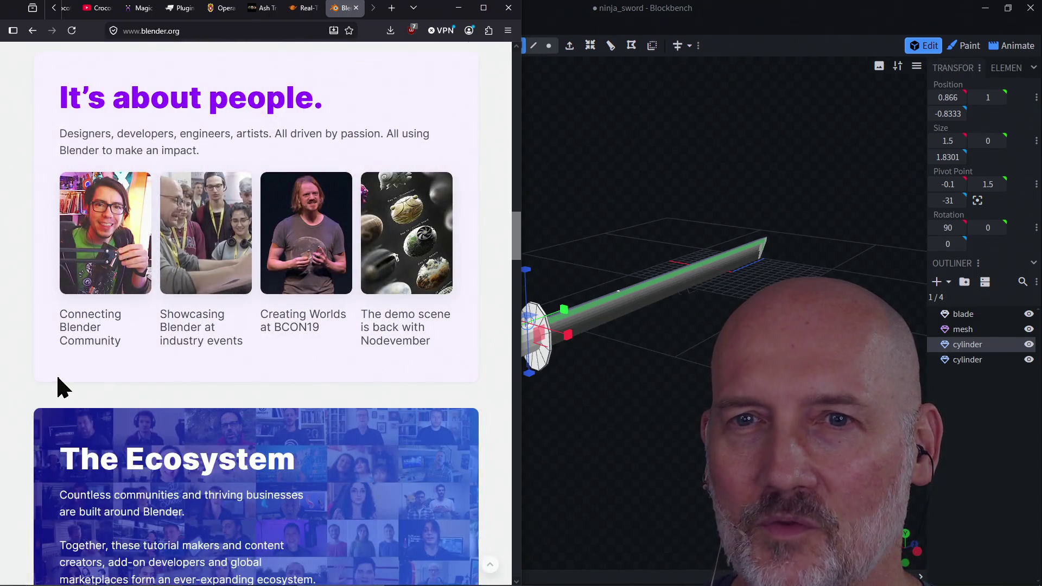
pyautogui.scroll(18, 36, 334)
pyautogui.scroll(10, 39, 347)
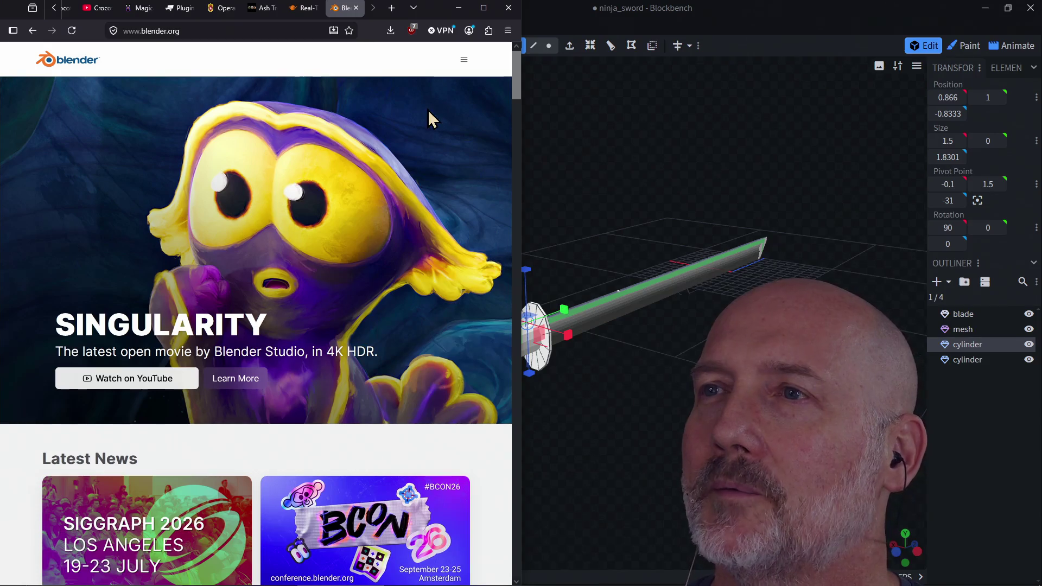
pyautogui.doubleClick(733, 14)
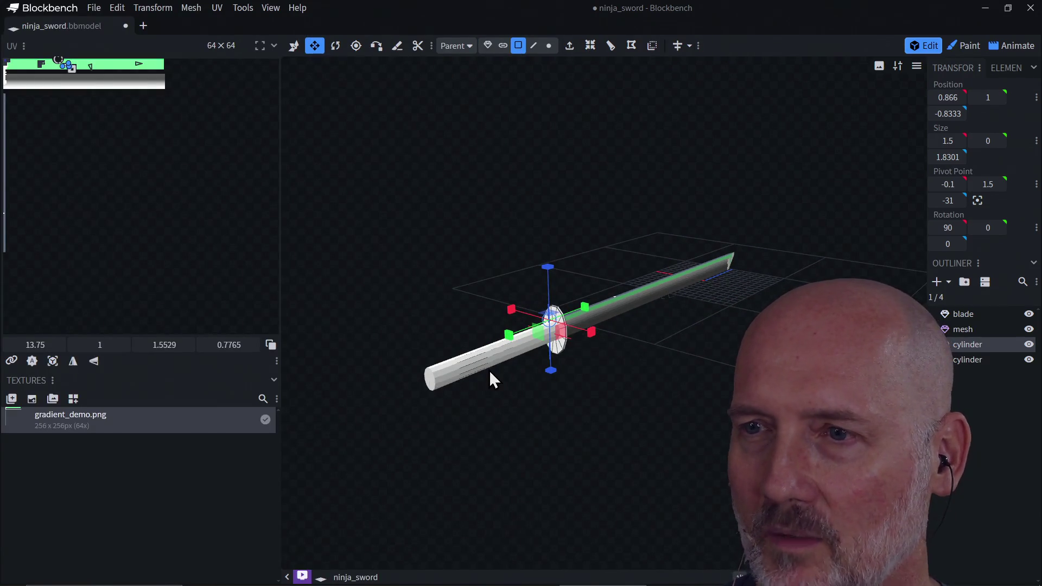
# - Orbit and zoom around the sword, checking the green-striped blade, oval guard and 12-sided handle
pyautogui.moveTo(485, 409)
pyautogui.mouseDown()
pyautogui.moveTo(613, 412)
pyautogui.moveTo(477, 402)
pyautogui.mouseUp()
pyautogui.scroll(3, 535, 376)
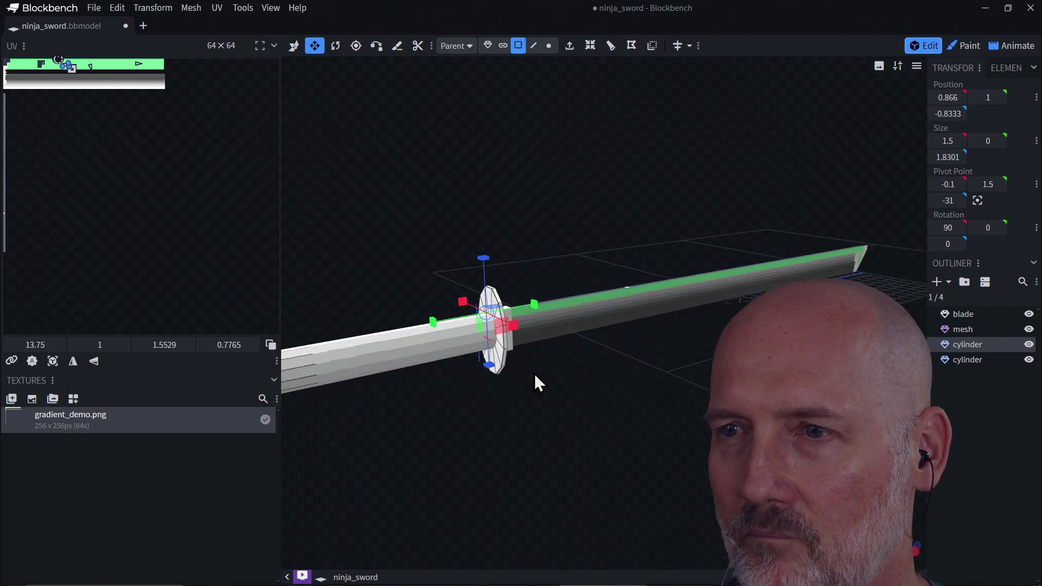
pyautogui.moveTo(535, 376)
pyautogui.mouseDown()
pyautogui.moveTo(603, 372)
pyautogui.moveTo(558, 428)
pyautogui.moveTo(607, 413)
pyautogui.moveTo(551, 435)
pyautogui.moveTo(611, 383)
pyautogui.moveTo(559, 385)
pyautogui.mouseUp()
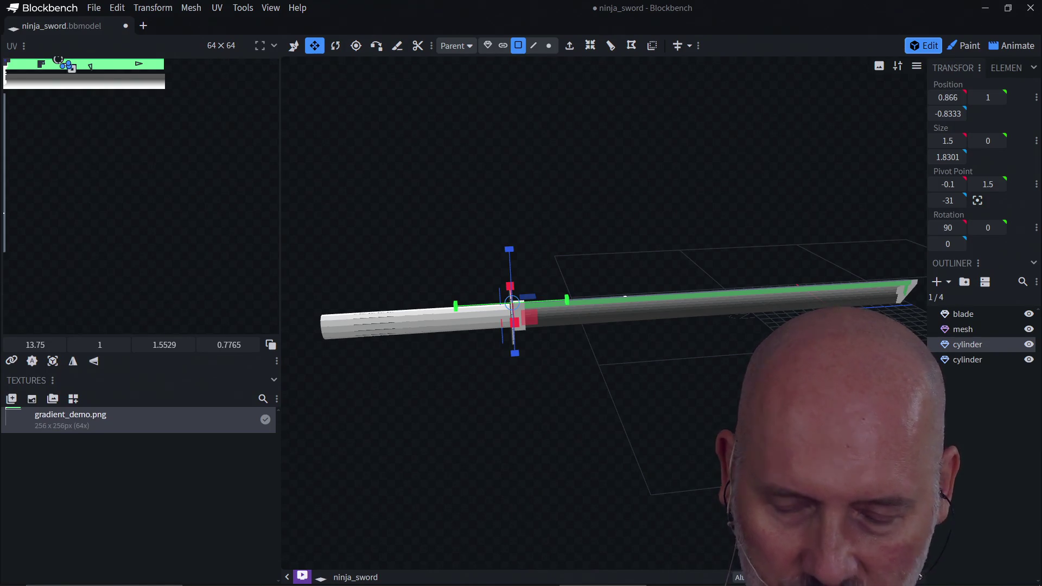
pyautogui.scroll(-2, 619, 304)
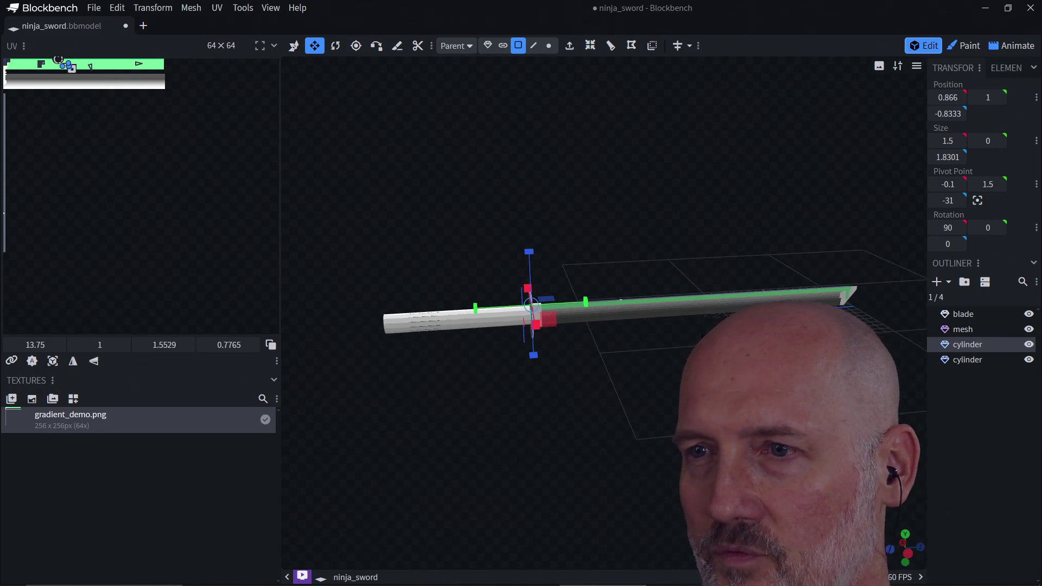
pyautogui.moveTo(622, 354)
pyautogui.mouseDown()
pyautogui.moveTo(637, 351)
pyautogui.moveTo(632, 368)
pyautogui.moveTo(669, 335)
pyautogui.moveTo(659, 325)
pyautogui.mouseUp()
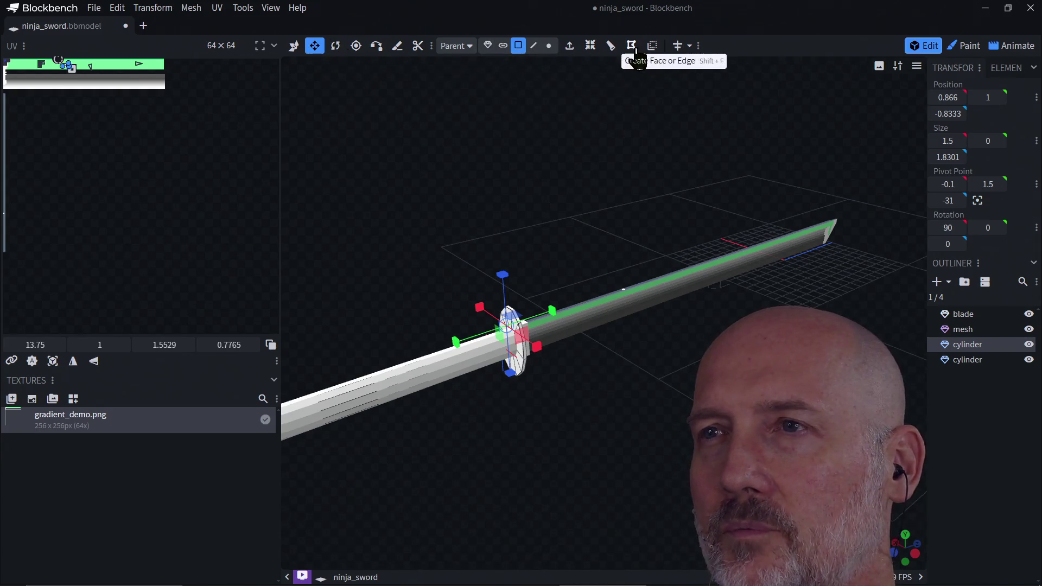
pyautogui.moveTo(587, 403)
pyautogui.mouseDown()
pyautogui.moveTo(655, 380)
pyautogui.moveTo(648, 416)
pyautogui.moveTo(491, 365)
pyautogui.moveTo(453, 414)
pyautogui.moveTo(432, 415)
pyautogui.moveTo(521, 353)
pyautogui.moveTo(523, 404)
pyautogui.moveTo(593, 402)
pyautogui.moveTo(651, 336)
pyautogui.moveTo(603, 362)
pyautogui.moveTo(733, 293)
pyautogui.moveTo(618, 242)
pyautogui.moveTo(602, 318)
pyautogui.mouseUp()
pyautogui.scroll(5, 654, 363)
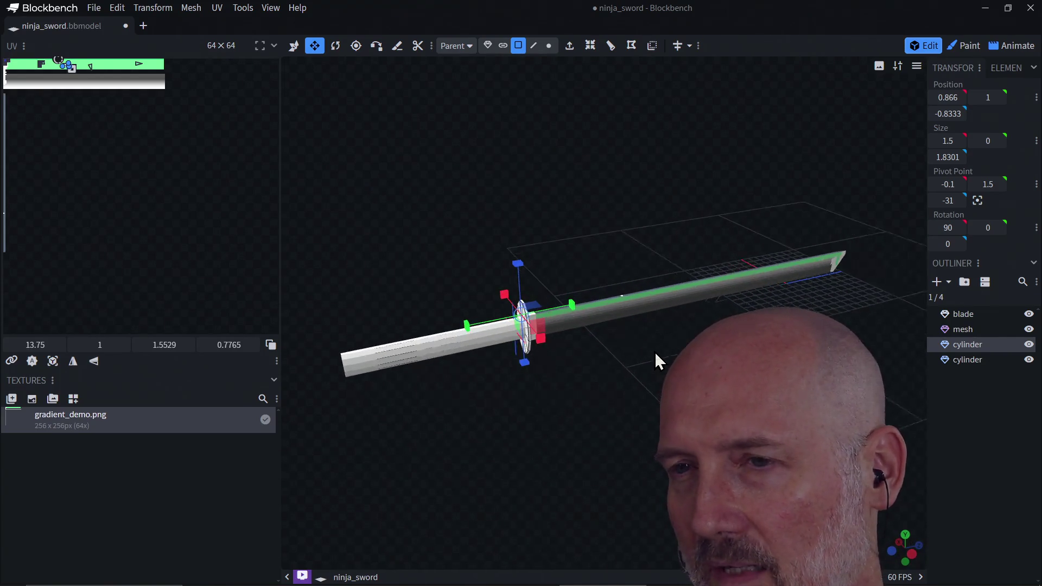
pyautogui.moveTo(658, 360); pyautogui.dragTo(744, 320)
pyautogui.moveTo(632, 407)
pyautogui.mouseDown()
pyautogui.moveTo(683, 343)
pyautogui.moveTo(597, 325)
pyautogui.moveTo(584, 304)
pyautogui.moveTo(567, 404)
pyautogui.moveTo(575, 411)
pyautogui.moveTo(576, 399)
pyautogui.moveTo(588, 421)
pyautogui.moveTo(593, 385)
pyautogui.moveTo(630, 379)
pyautogui.moveTo(466, 363)
pyautogui.moveTo(578, 363)
pyautogui.moveTo(592, 346)
pyautogui.moveTo(618, 346)
pyautogui.moveTo(616, 365)
pyautogui.moveTo(649, 351)
pyautogui.moveTo(647, 337)
pyautogui.moveTo(649, 357)
pyautogui.moveTo(624, 375)
pyautogui.moveTo(586, 350)
pyautogui.moveTo(564, 386)
pyautogui.moveTo(597, 374)
pyautogui.moveTo(618, 348)
pyautogui.moveTo(617, 360)
pyautogui.moveTo(624, 344)
pyautogui.moveTo(537, 362)
pyautogui.mouseUp()
# - Orbit around the guard to inspect its face and view the sword end-on
pyautogui.scroll(3, 624, 344)
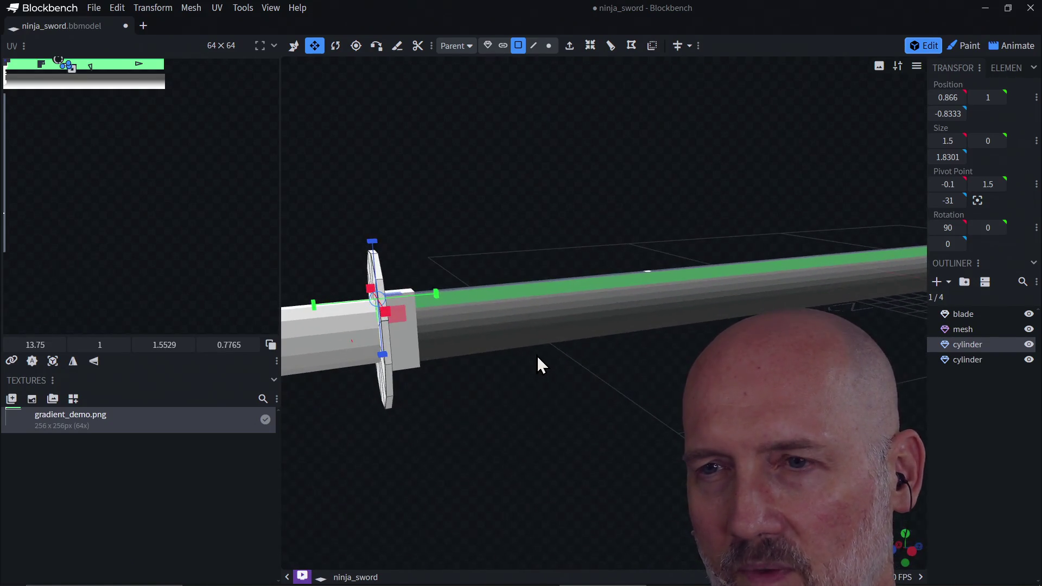
pyautogui.moveTo(426, 396); pyautogui.dragTo(404, 322)
pyautogui.moveTo(389, 360)
pyautogui.mouseDown()
pyautogui.moveTo(361, 442)
pyautogui.moveTo(402, 418)
pyautogui.moveTo(393, 433)
pyautogui.moveTo(337, 417)
pyautogui.moveTo(469, 348)
pyautogui.mouseUp()
pyautogui.scroll(-3, 402, 419)
pyautogui.moveTo(384, 414)
pyautogui.mouseDown()
pyautogui.moveTo(458, 414)
pyautogui.moveTo(376, 409)
pyautogui.moveTo(445, 405)
pyautogui.mouseUp()
pyautogui.moveTo(445, 407)
pyautogui.mouseDown()
pyautogui.moveTo(423, 458)
pyautogui.moveTo(481, 460)
pyautogui.moveTo(423, 493)
pyautogui.moveTo(411, 472)
pyautogui.moveTo(459, 463)
pyautogui.mouseUp()
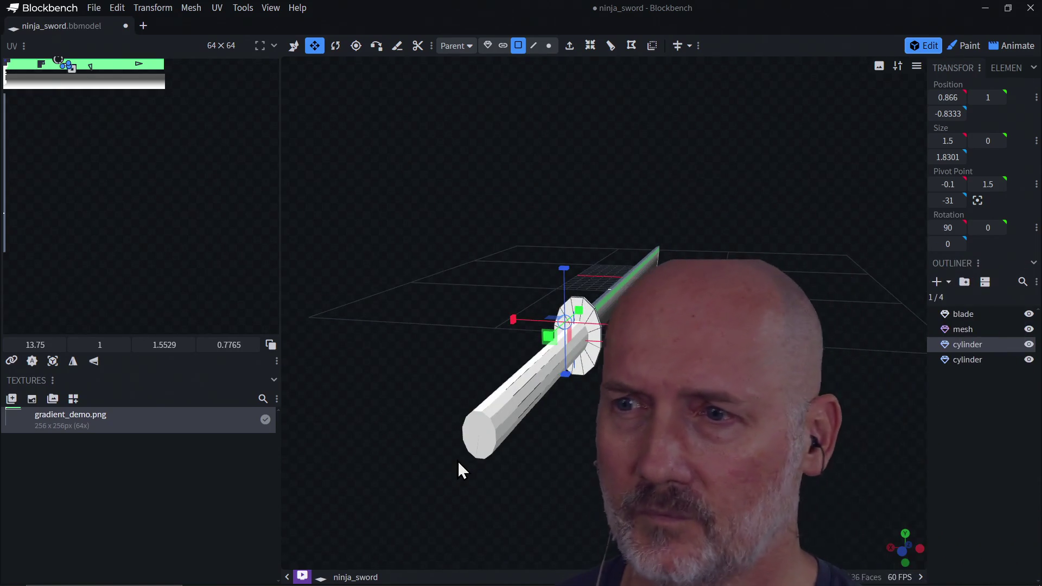
# - Lay the sword more horizontal, save ninja_sword.bbmodel and close Blockbench
pyautogui.scroll(5, 579, 349)
pyautogui.moveTo(636, 439)
pyautogui.mouseDown()
pyautogui.moveTo(574, 447)
pyautogui.moveTo(629, 435)
pyautogui.mouseUp()
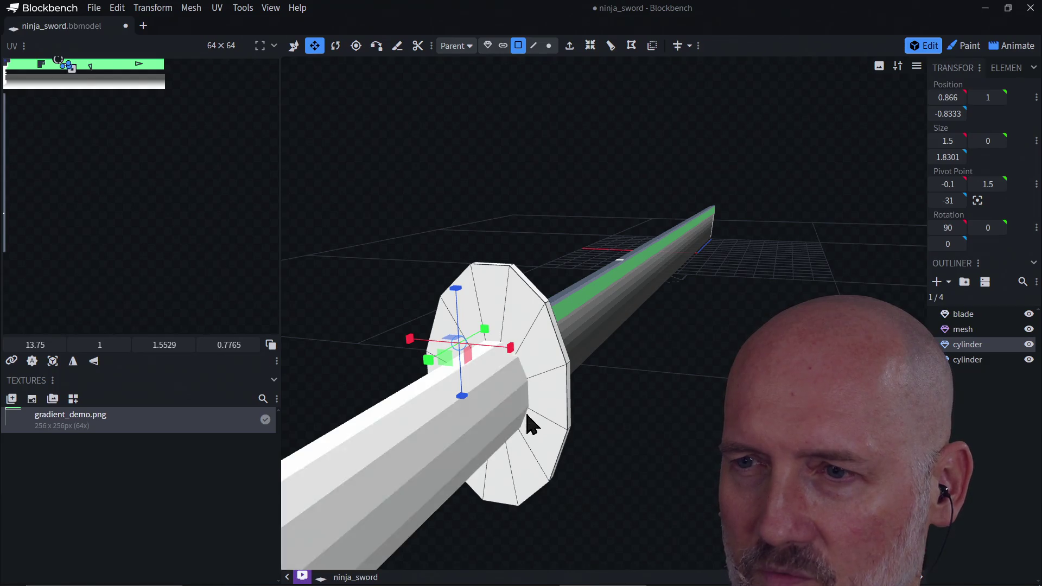
pyautogui.scroll(-5, 586, 432)
pyautogui.moveTo(511, 460)
pyautogui.mouseDown()
pyautogui.moveTo(563, 491)
pyautogui.moveTo(437, 495)
pyautogui.moveTo(464, 447)
pyautogui.mouseUp()
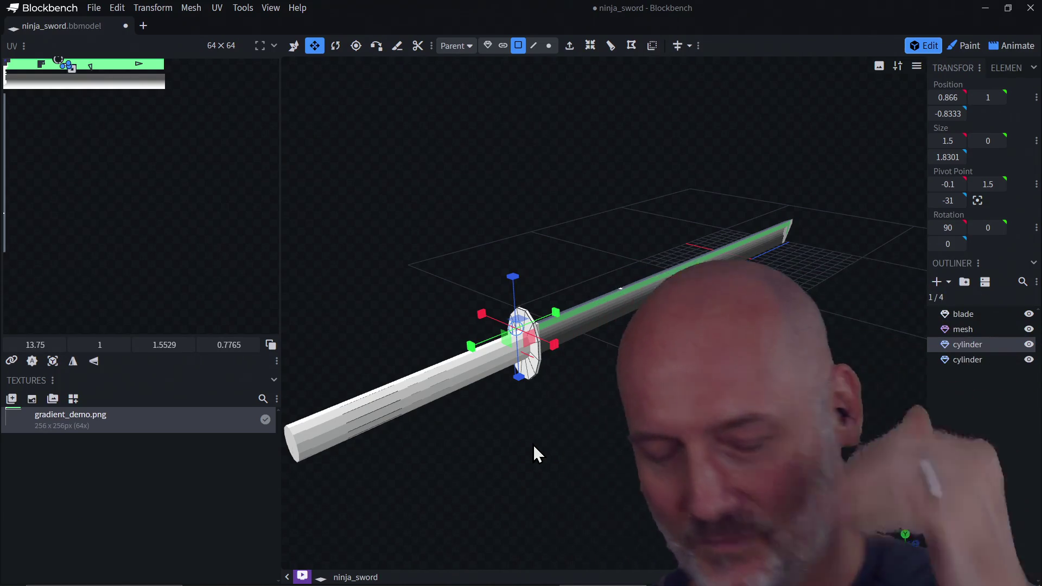
pyautogui.hotkey('ctrl', 's')
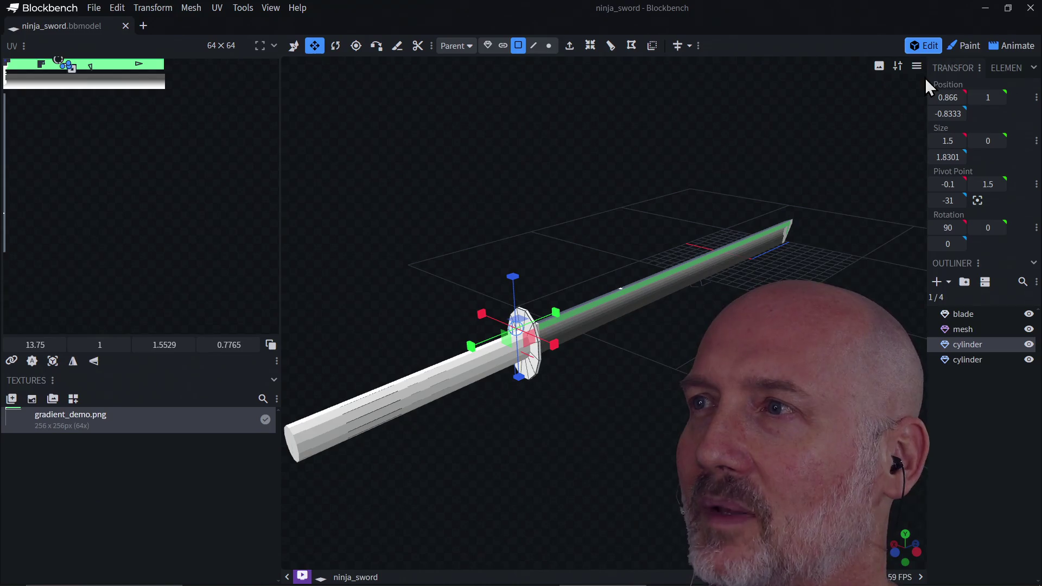
pyautogui.click(1030, 8)
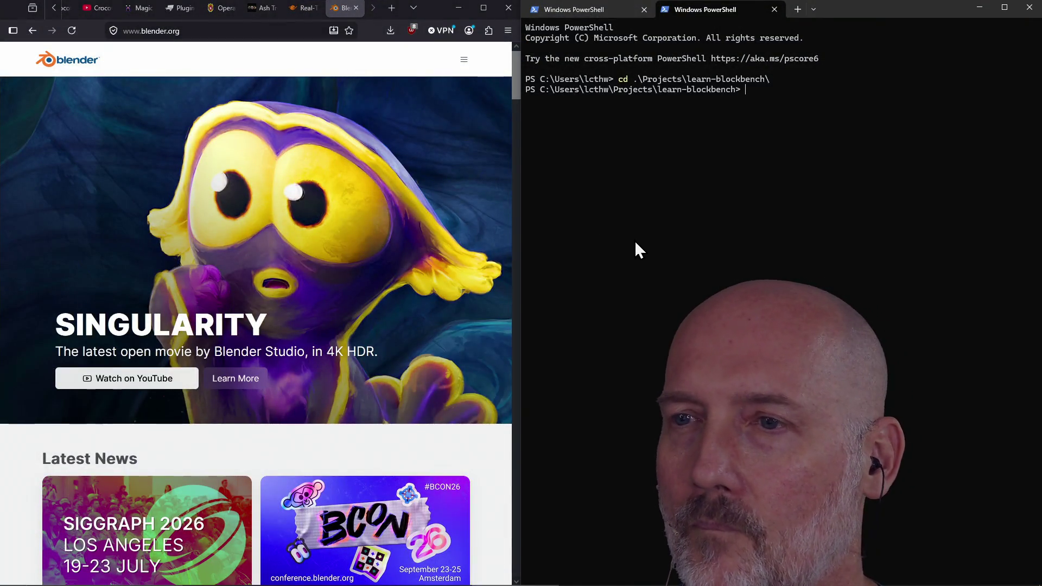
# - Run 'clear' in the learn-blockbench PowerShell and centre the Twitch raid window on screen
pyautogui.hotkey('alt', 'Tab')
pyautogui.press('Escape')
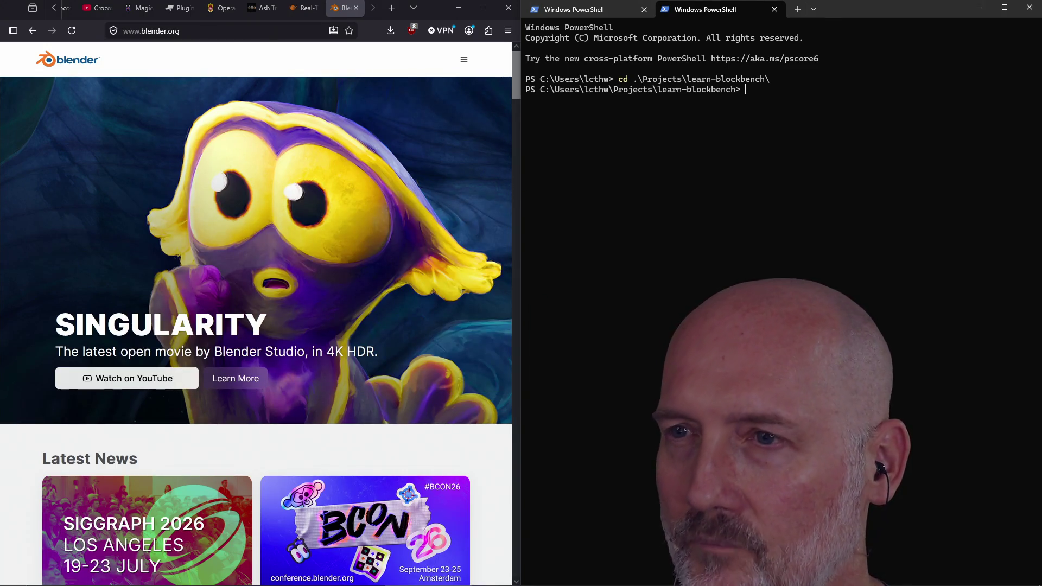
pyautogui.write('clear')
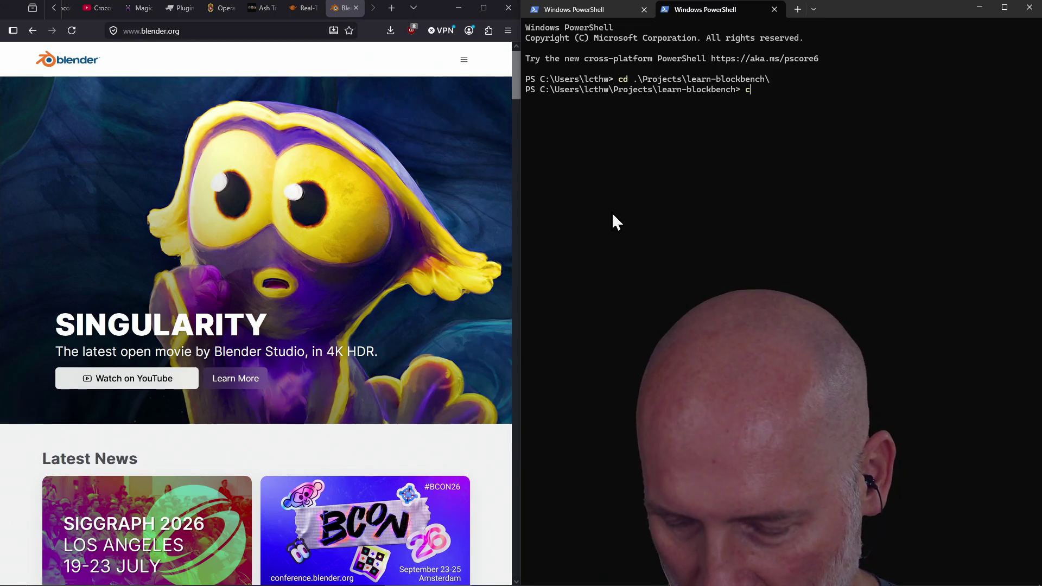
pyautogui.press('Return')
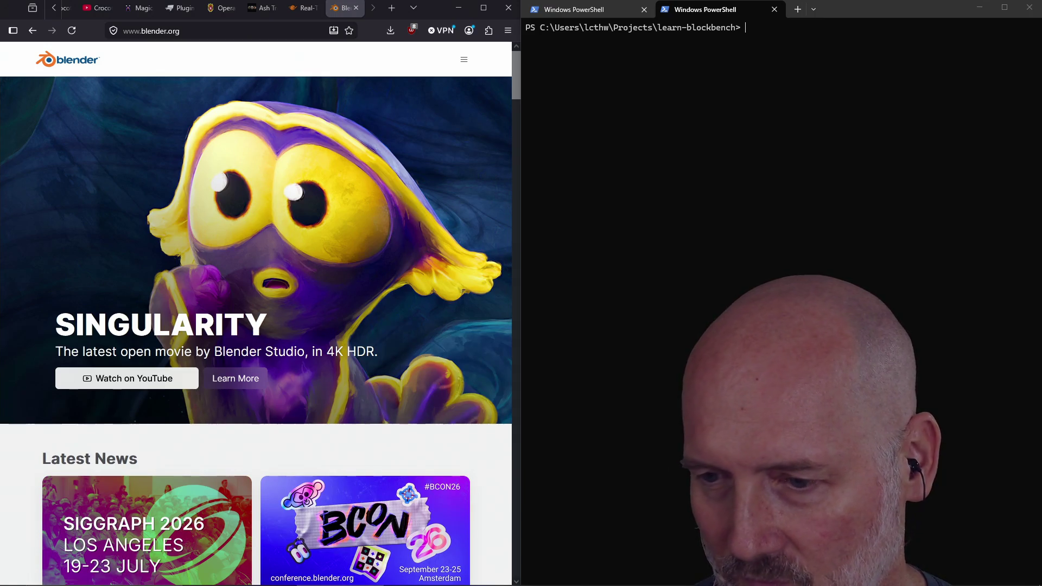
pyautogui.moveTo(1039, 100); pyautogui.dragTo(523, 75)
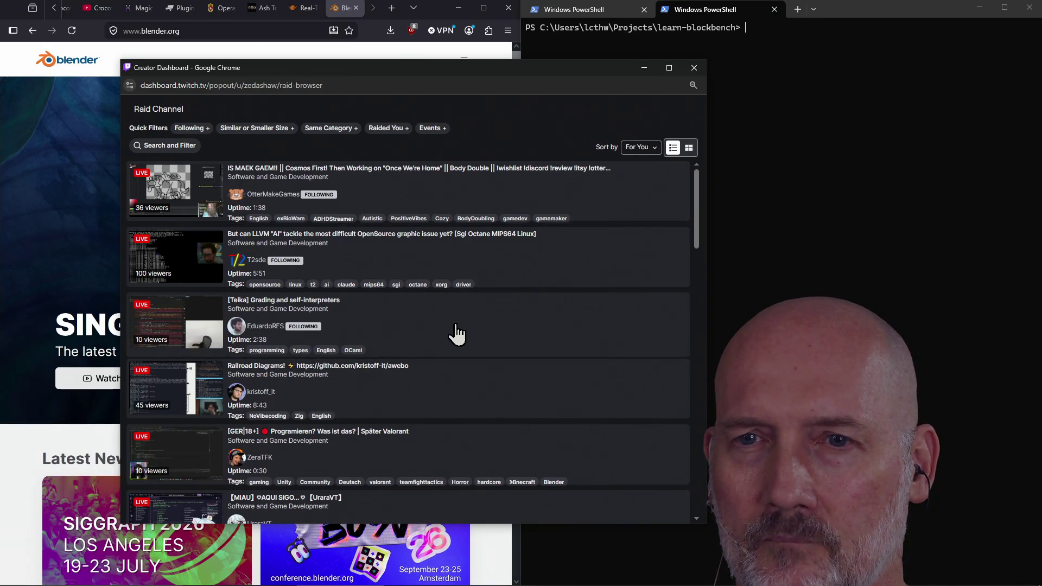
# - Filter raid targets to Same Category and Raided You, then raid the 'Godot On-Rails Shooter' stream
pyautogui.scroll(-4, 492, 330)
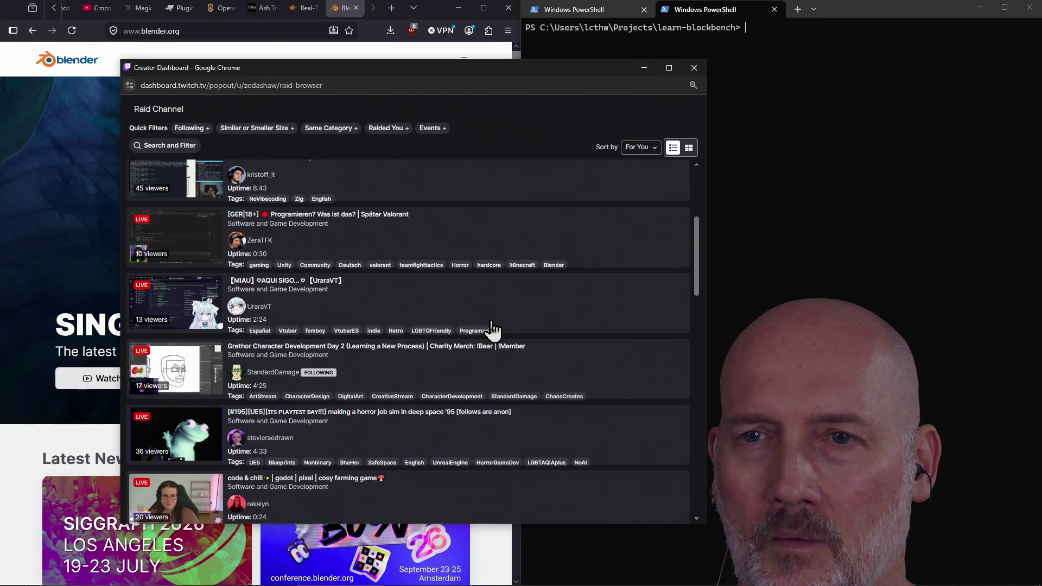
pyautogui.scroll(4, 491, 328)
pyautogui.click(331, 129)
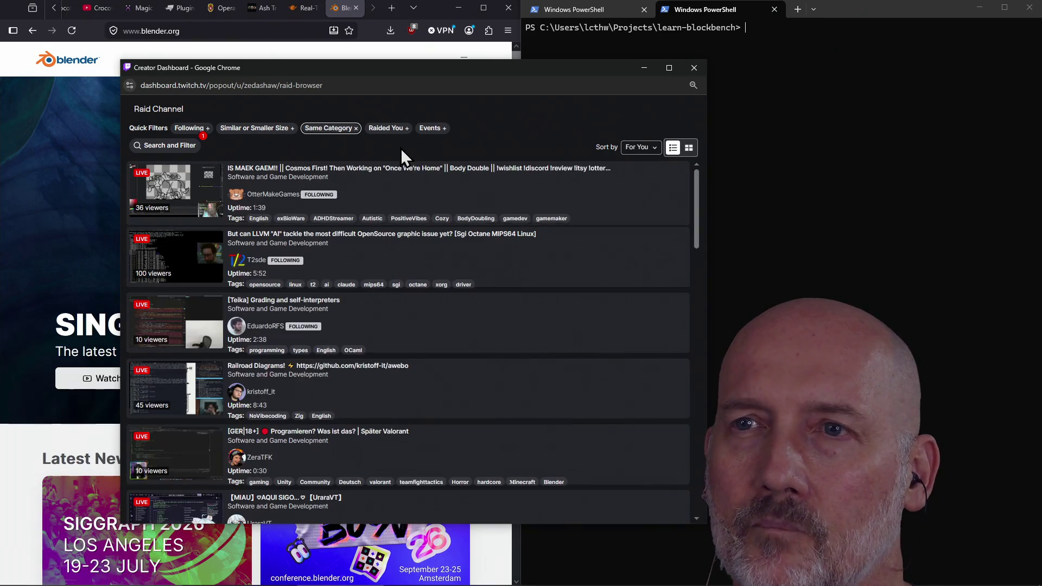
pyautogui.click(386, 129)
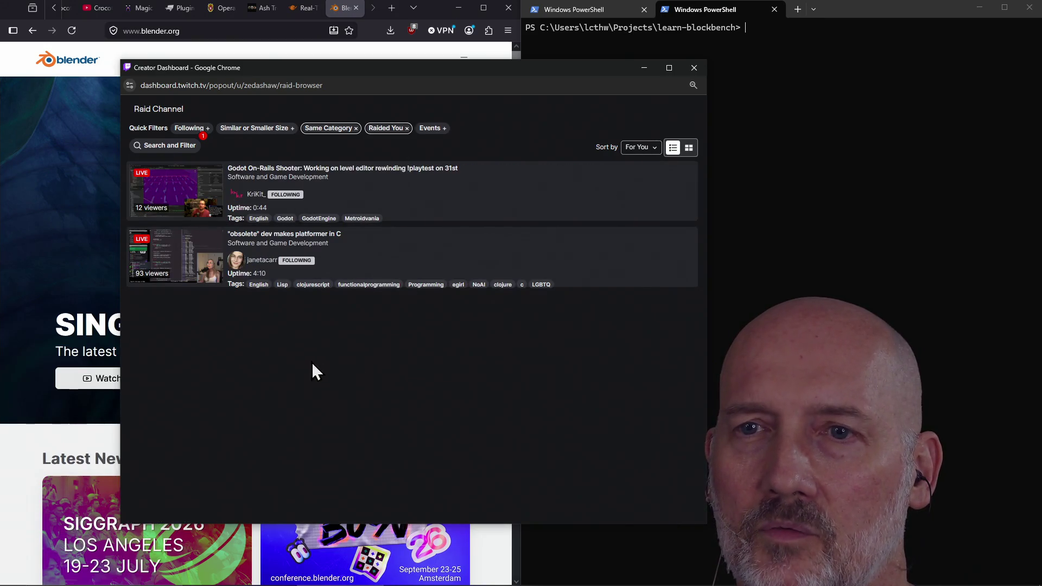
pyautogui.click(181, 198)
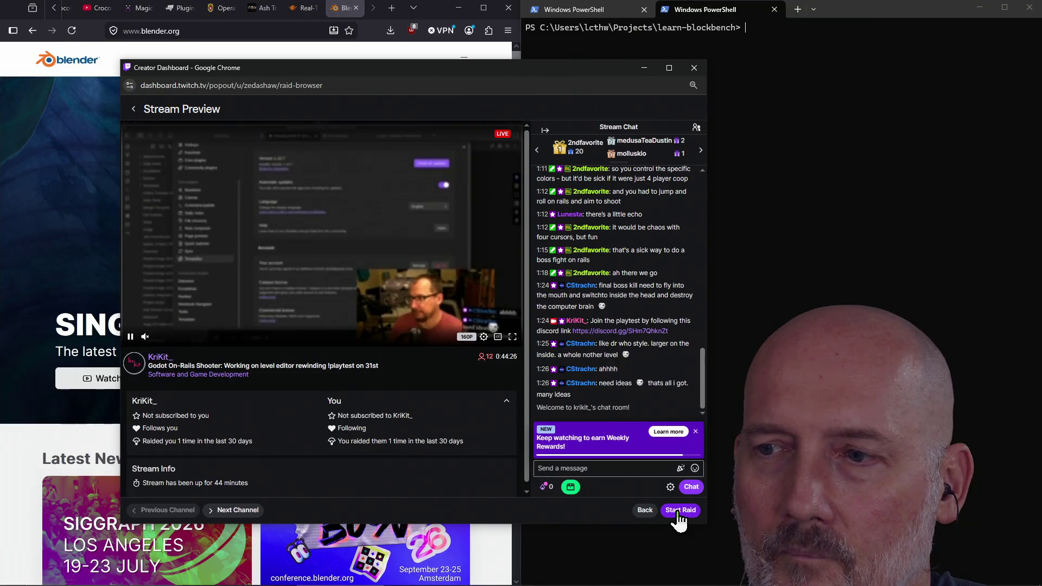
pyautogui.click(678, 511)
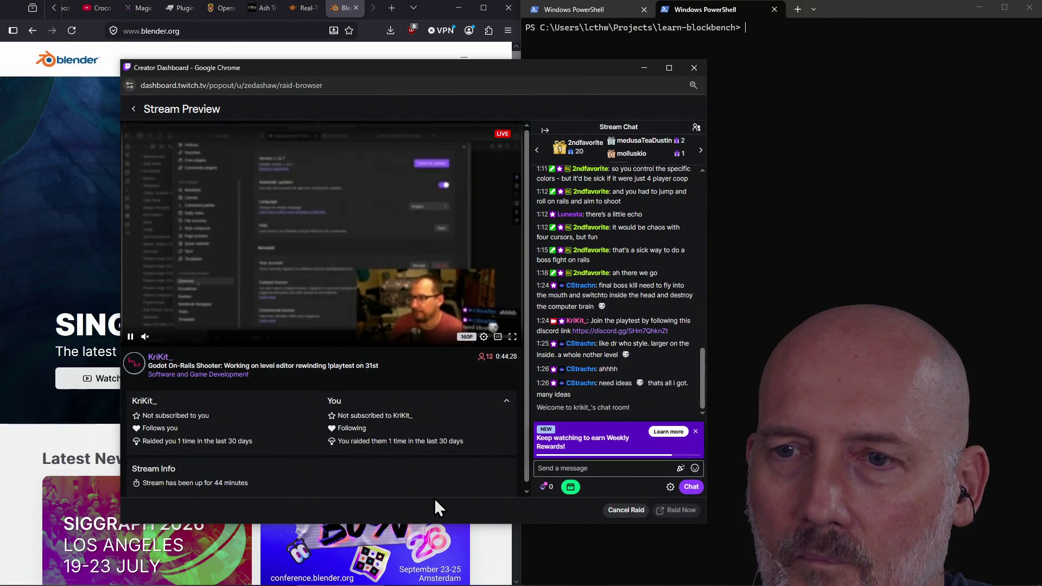